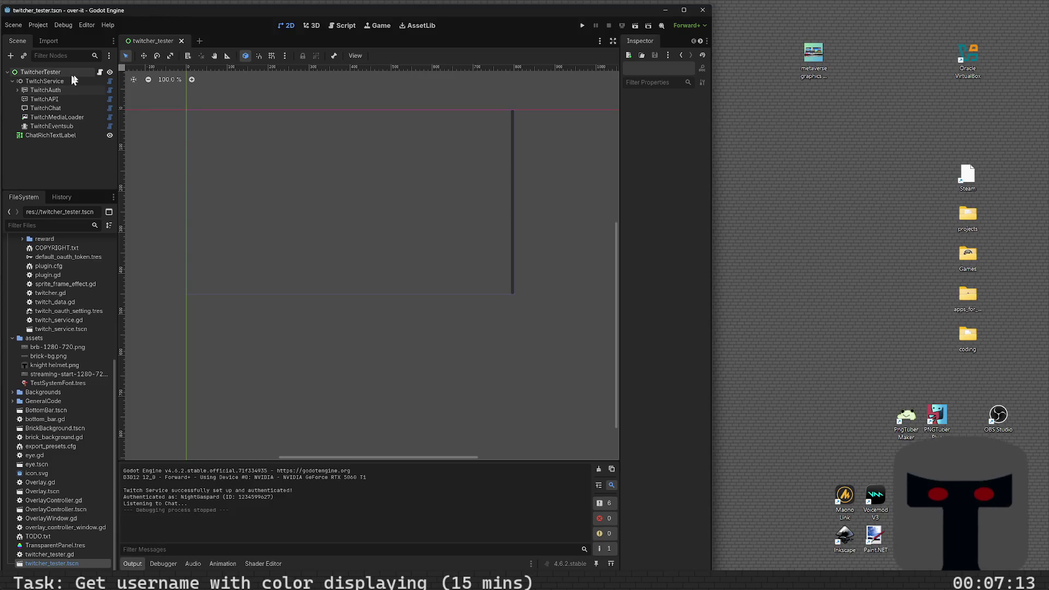
- Toggle TwitchAuth's Force Verify off and back on in the Inspector
left_click(74, 89)
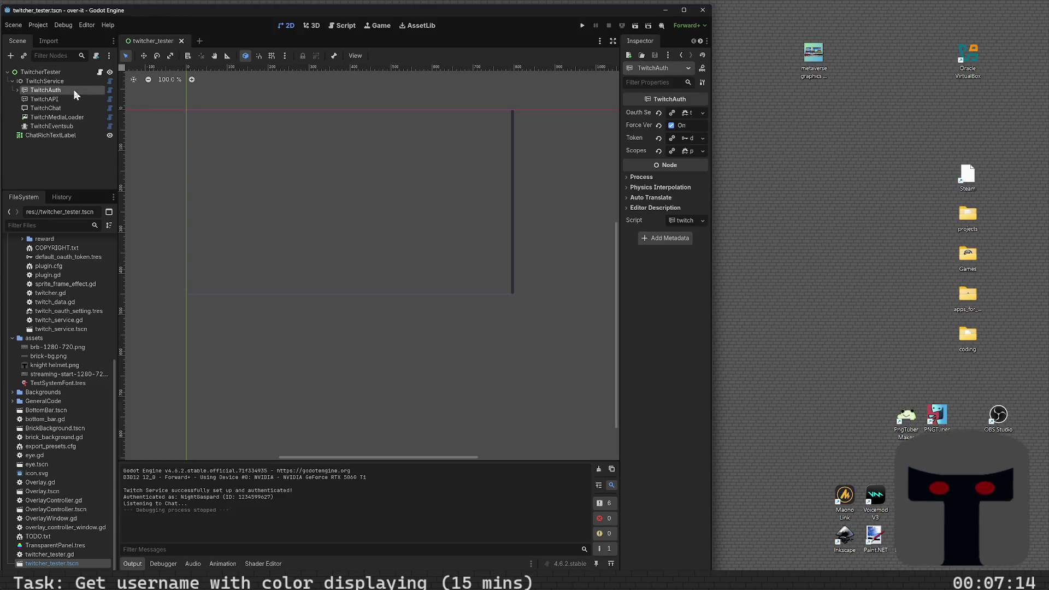
left_click(672, 125)
left_click(671, 126)
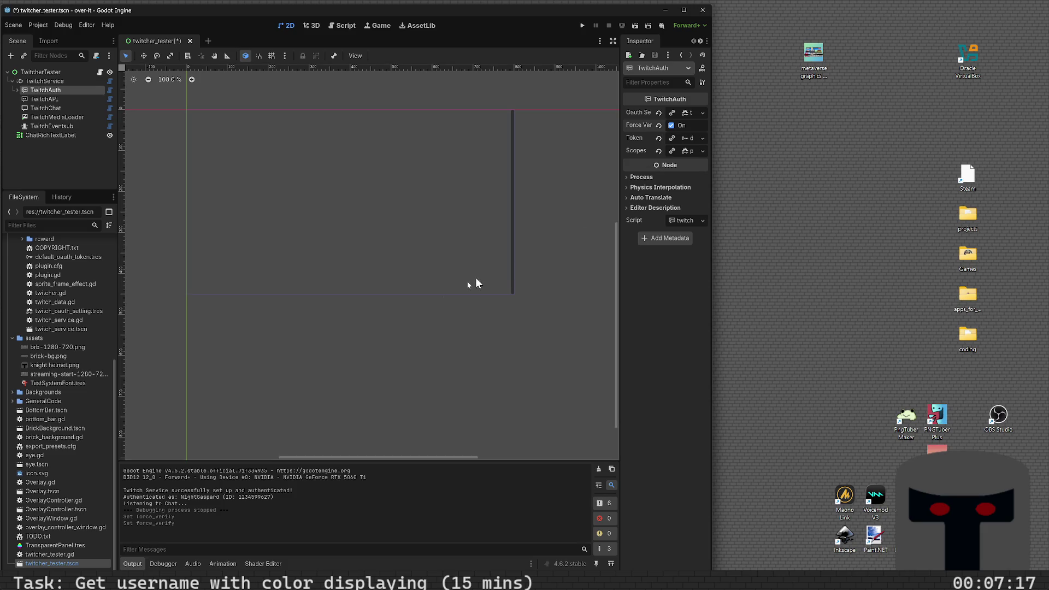
- Save and test-run the scene with F6, then stop the running game
key("F6")
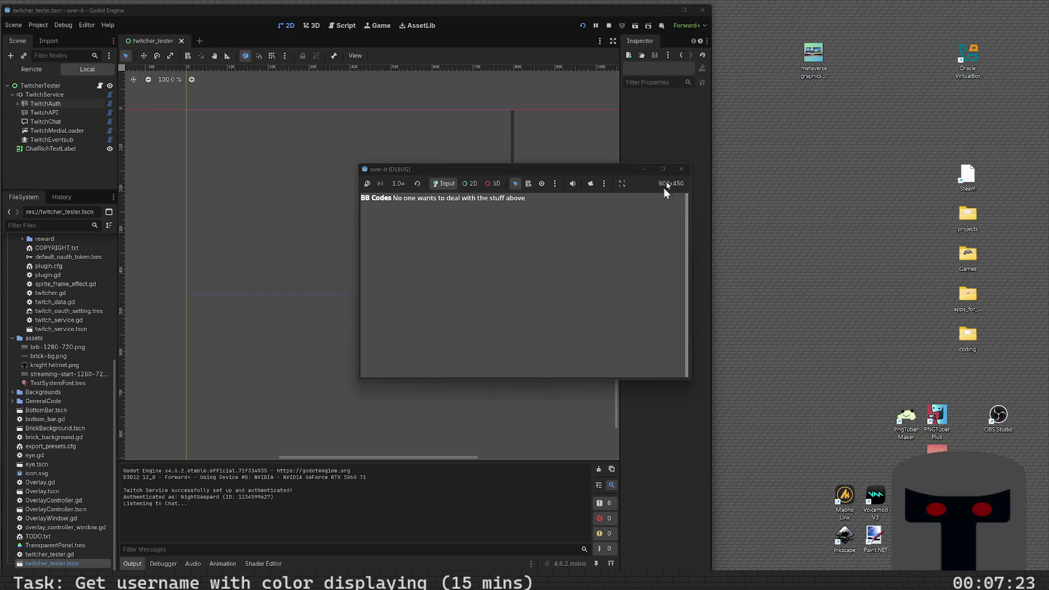
left_click(681, 169)
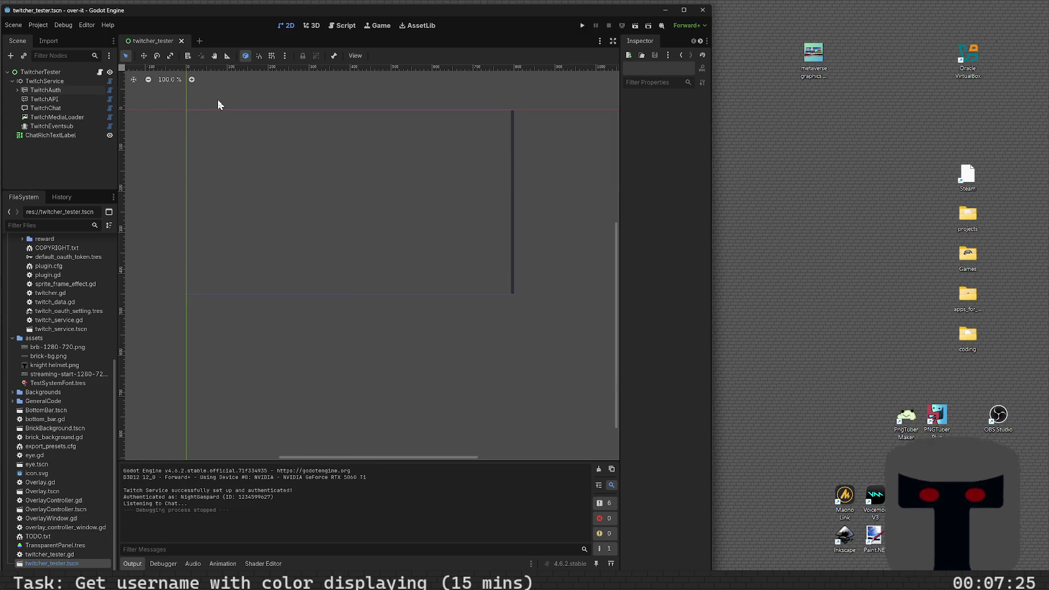
left_click(30, 27)
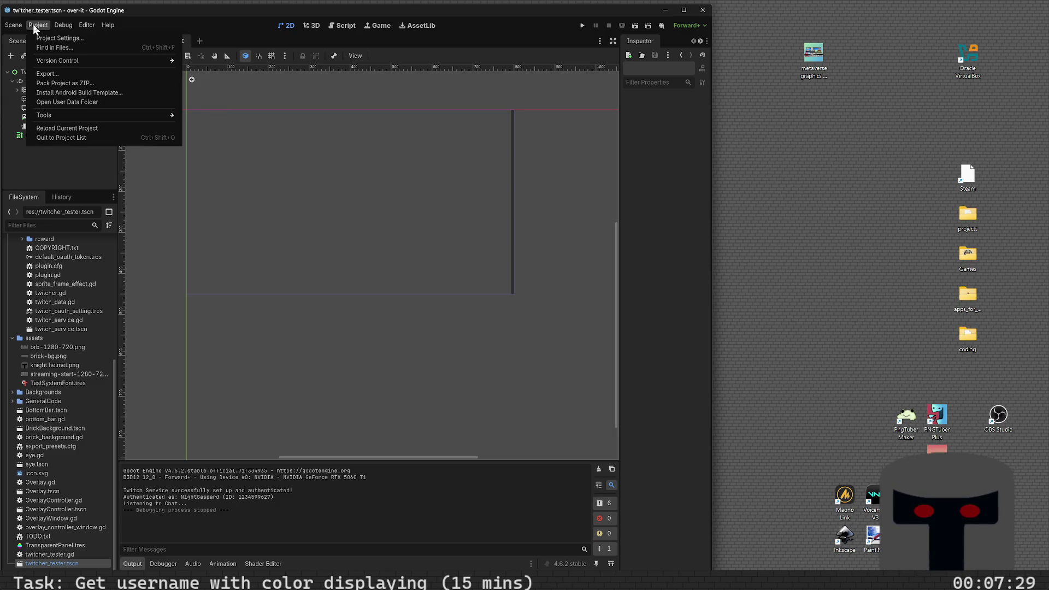
mouse_move(64, 115)
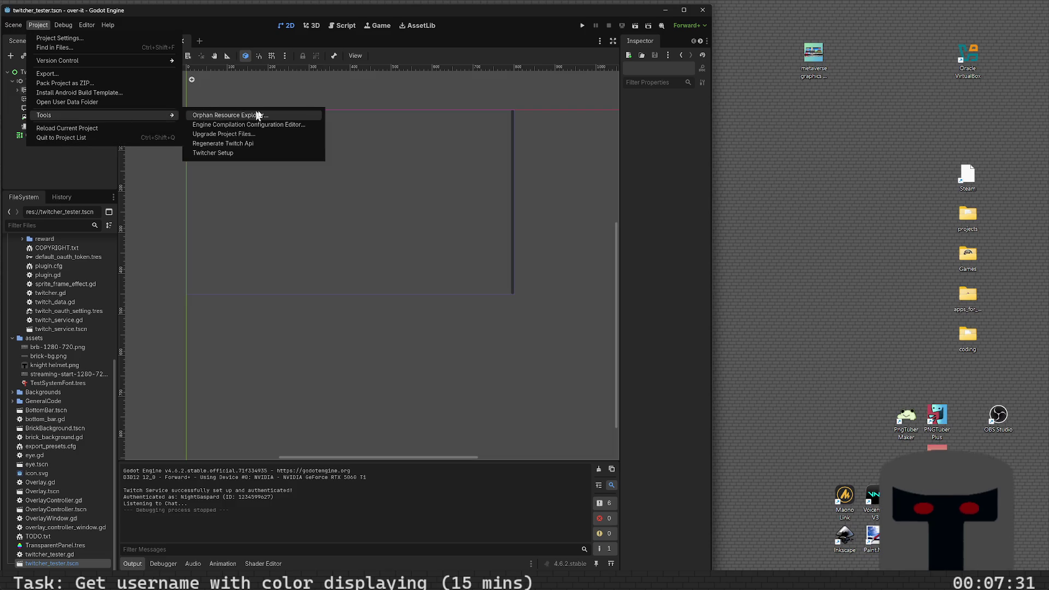
left_click(250, 155)
key("Escape")
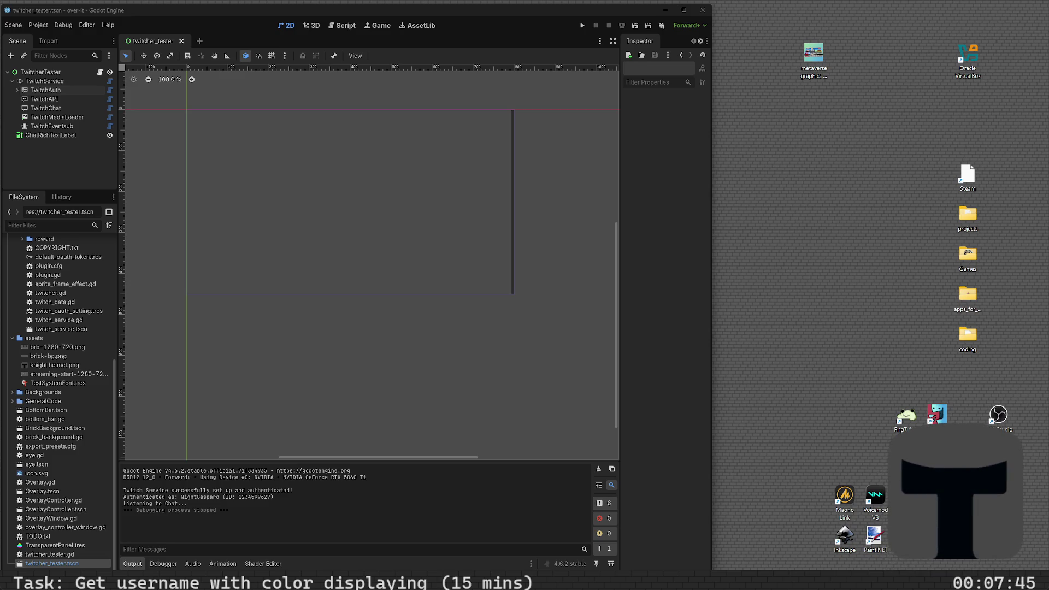
- Uncheck TwitchAuth's Force Verify, then save, run and stop the test scene
left_click(274, 260)
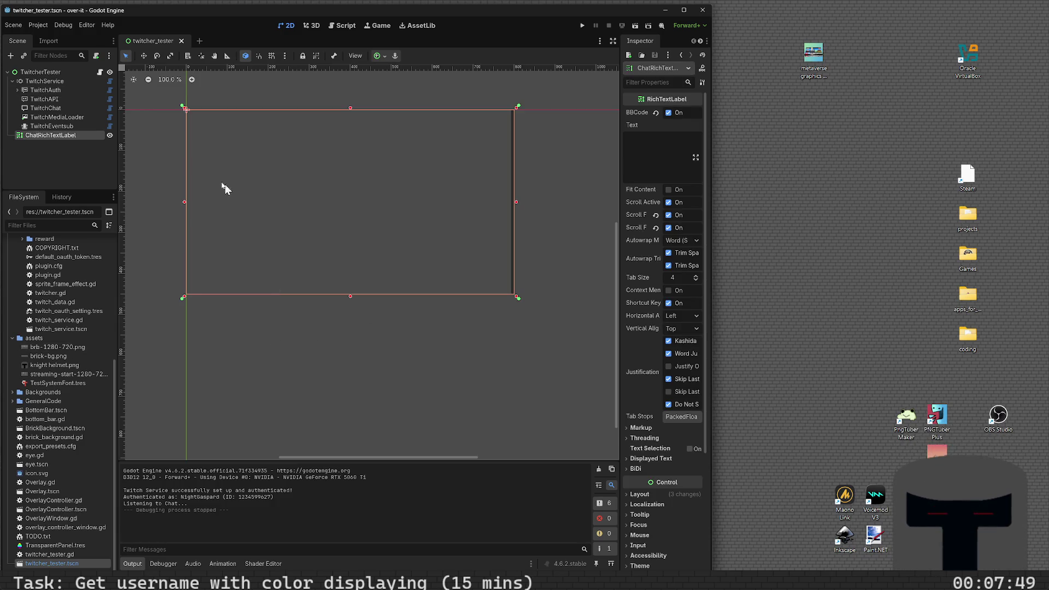
left_click(68, 92)
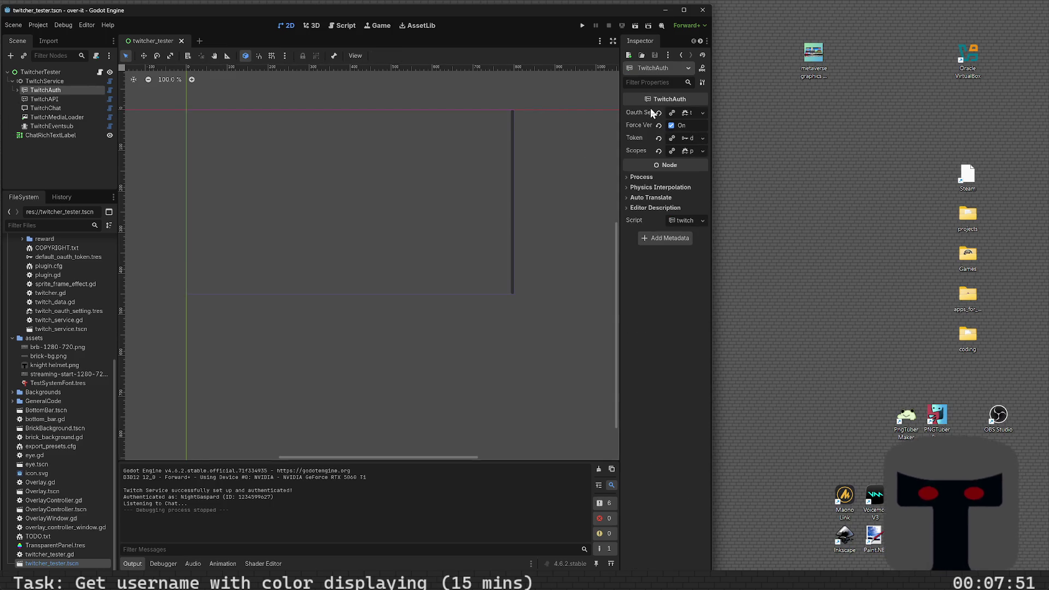
left_click(672, 125)
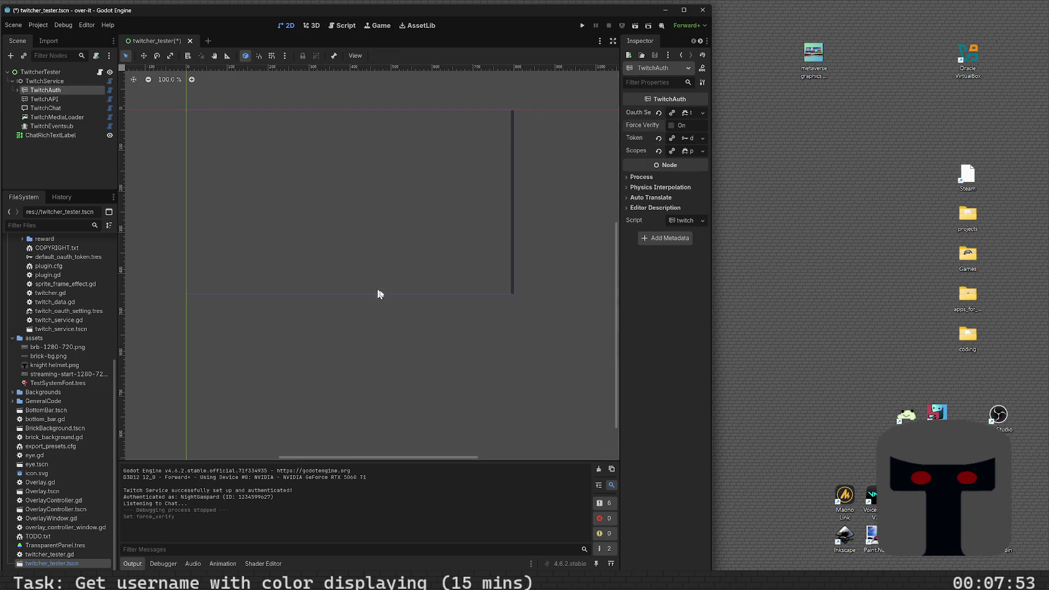
key("F5")
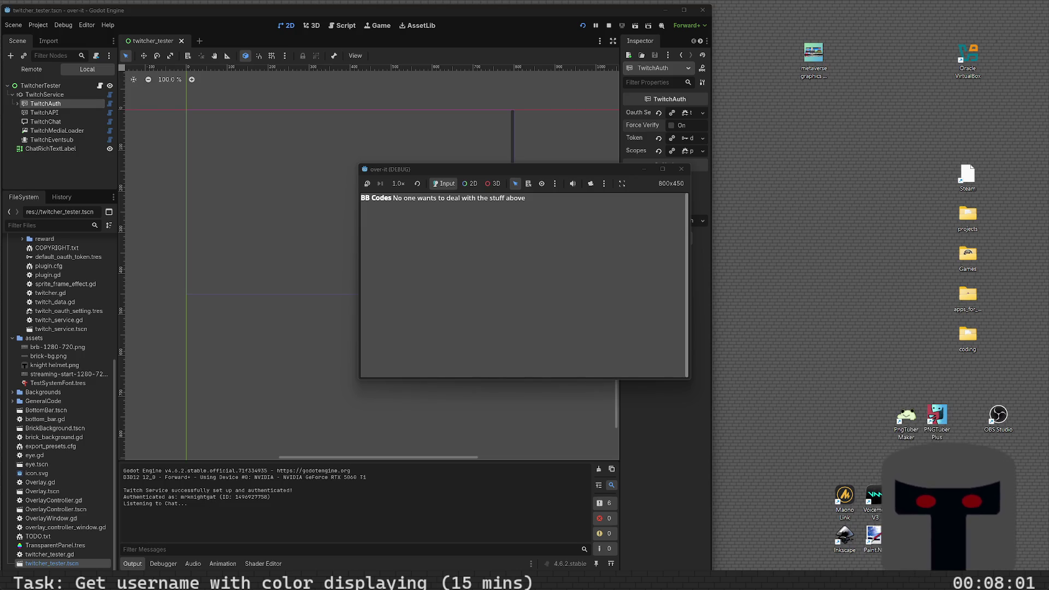
left_click(681, 171)
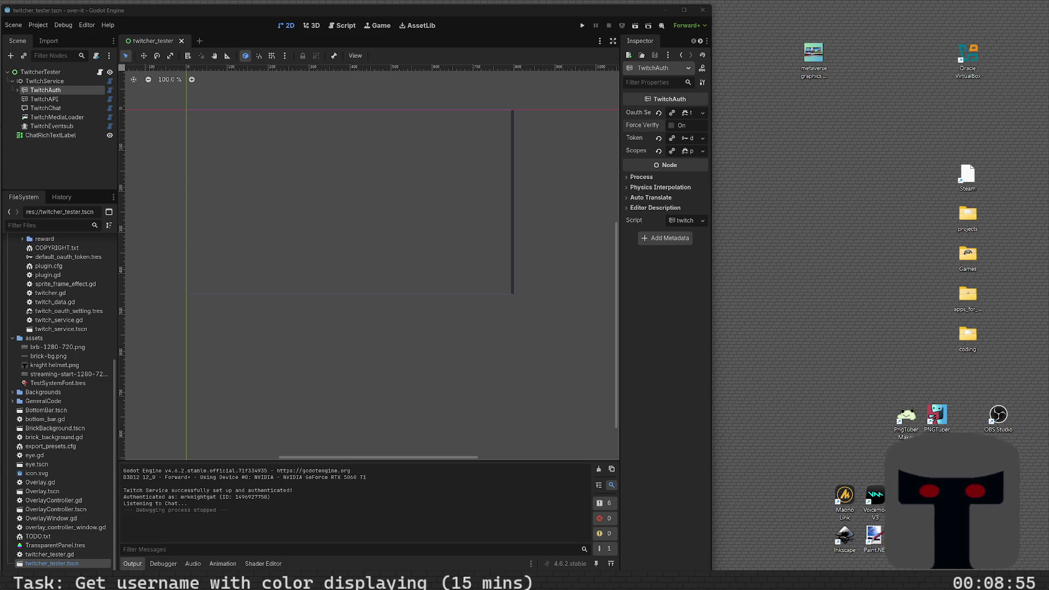
- Switch between the 2D and Script workspaces and step back through earlier script locations
left_click(286, 429)
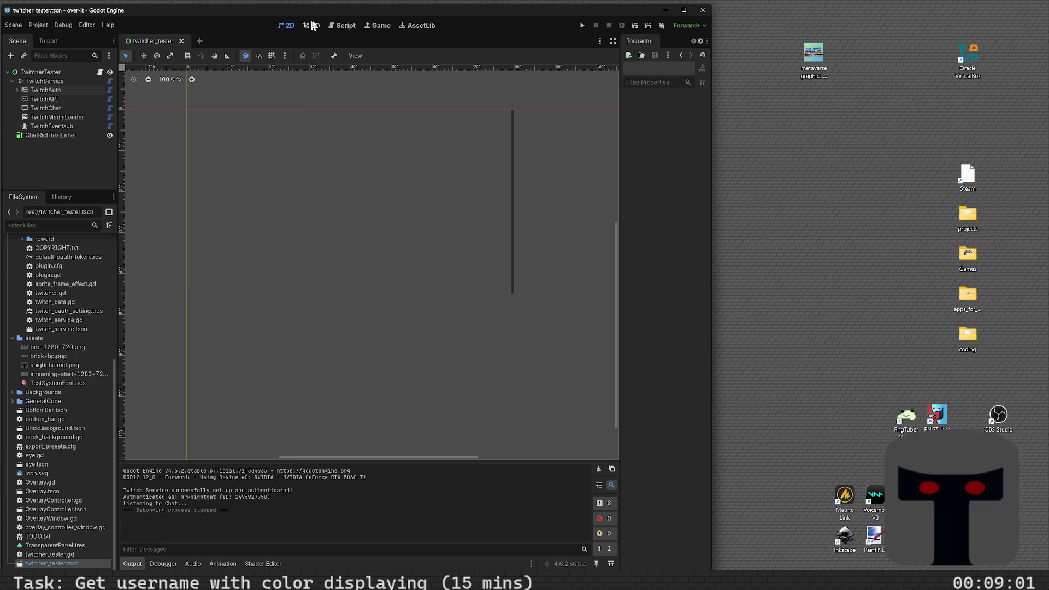
left_click(344, 27)
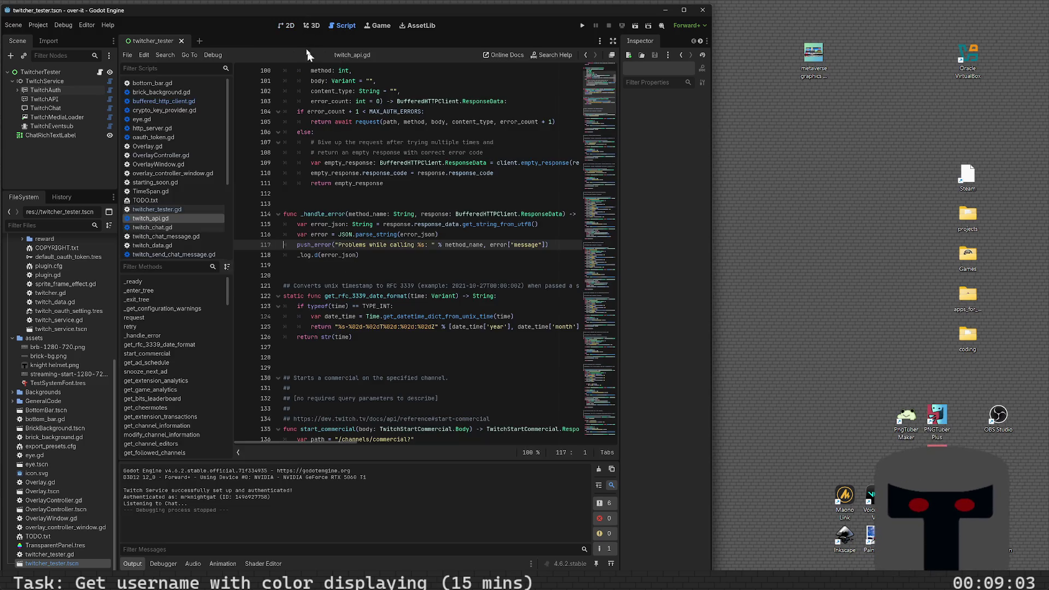
left_click(290, 26)
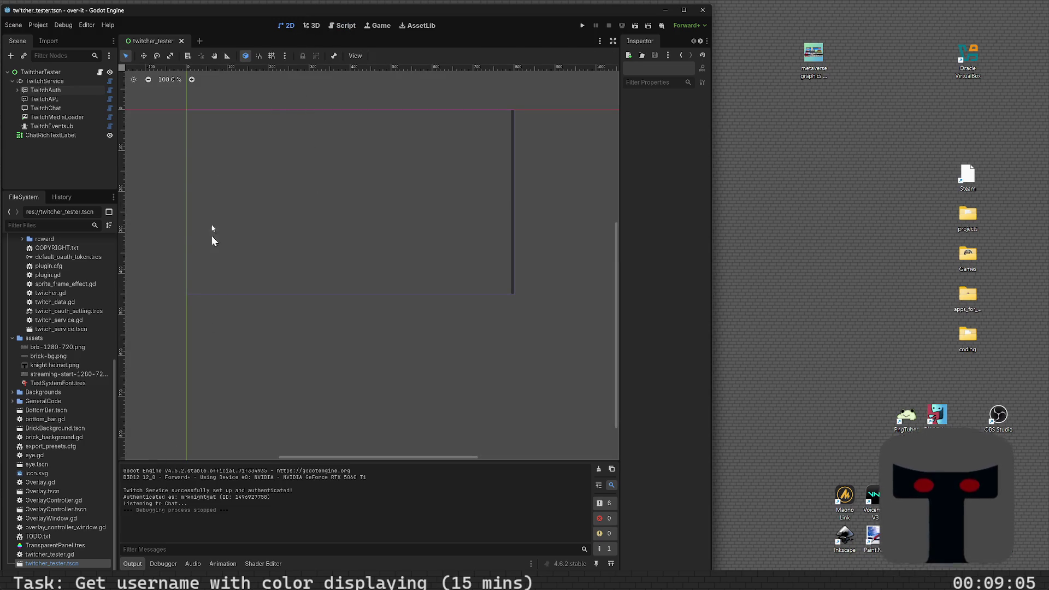
left_click(344, 26)
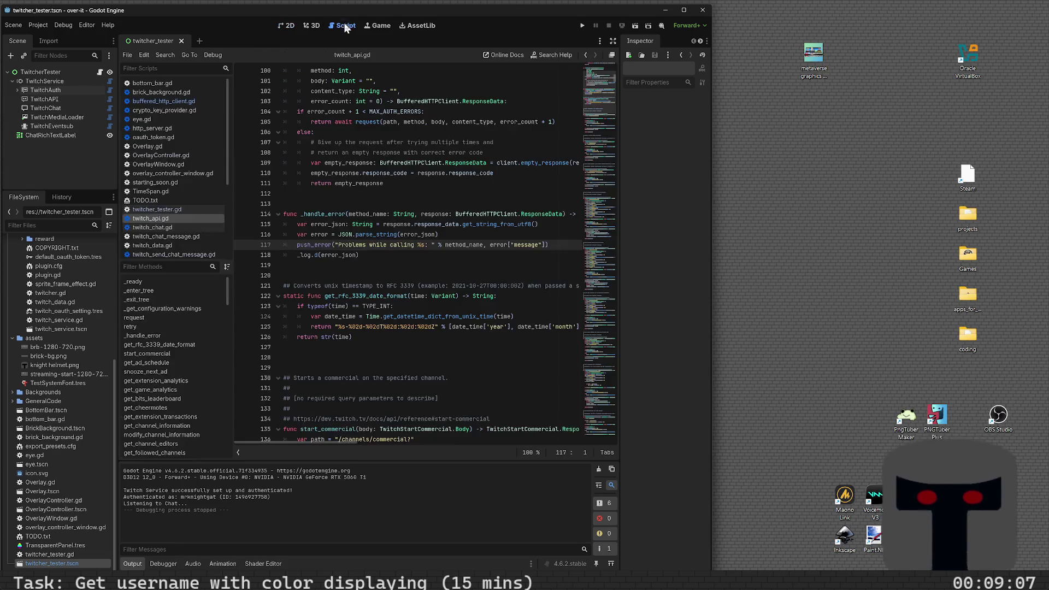
left_click(588, 55)
left_click(588, 56)
left_click(588, 56)
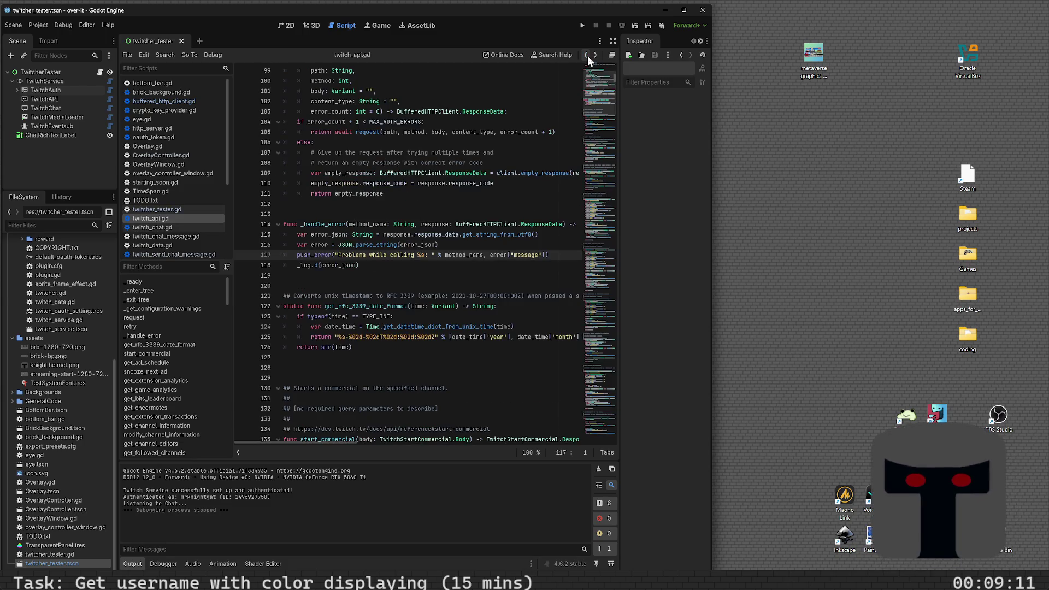
left_click(588, 56)
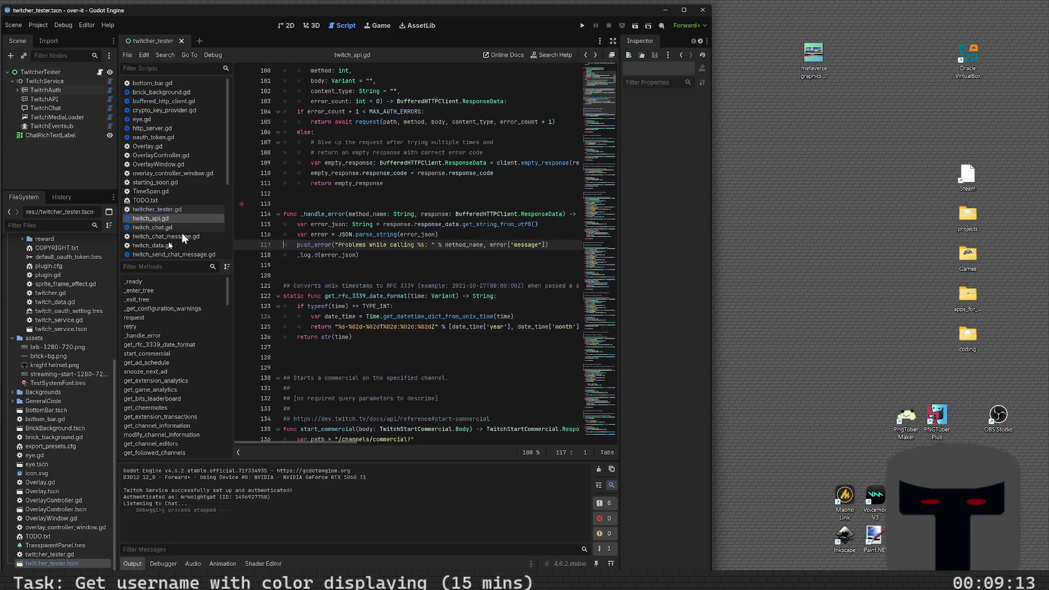
- Open the TwitcherTester node's script, twitcher_tester.gd, from the Scene dock
scroll(164, 243, "down", 3)
scroll(178, 220, "up", 2)
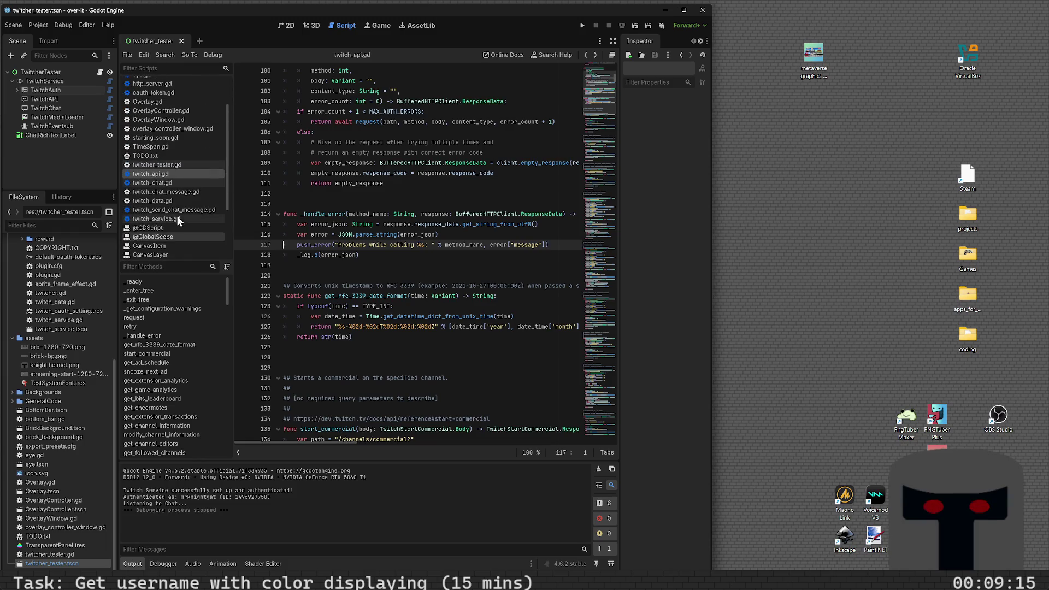
scroll(177, 216, "down", 3)
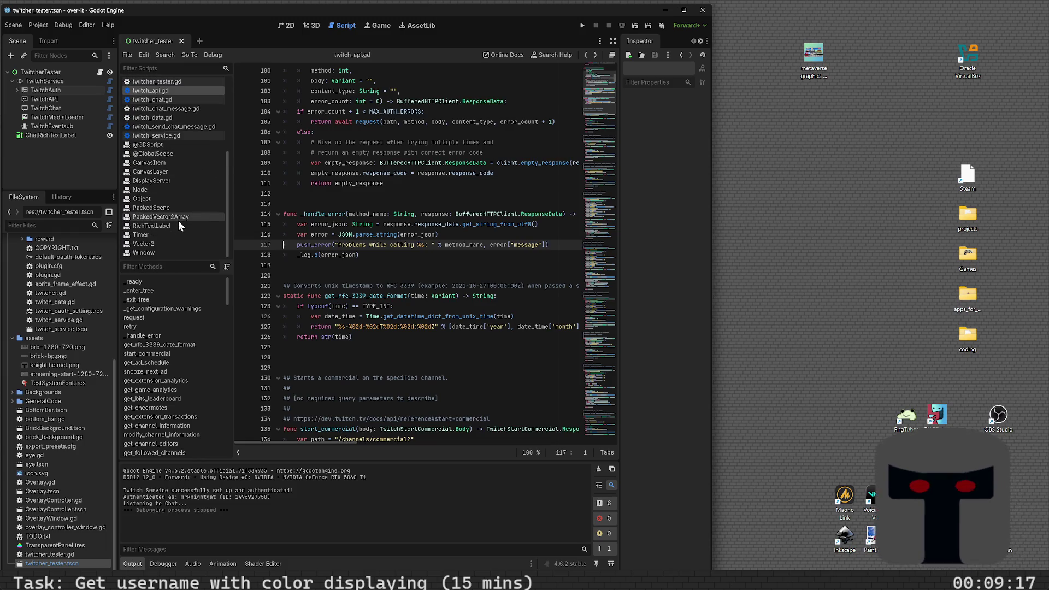
scroll(179, 222, "up", 5)
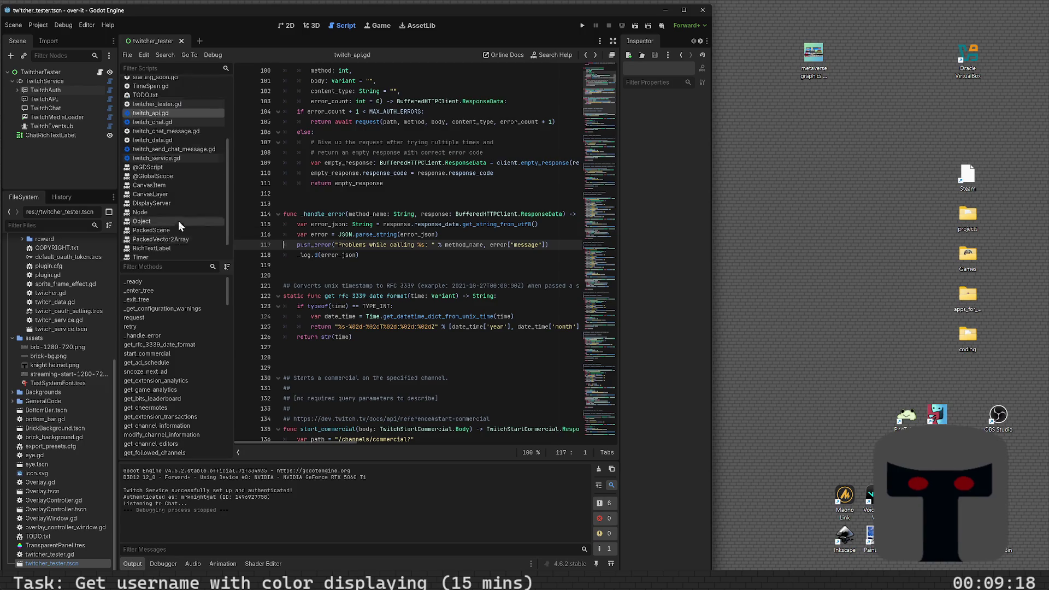
left_click(101, 72)
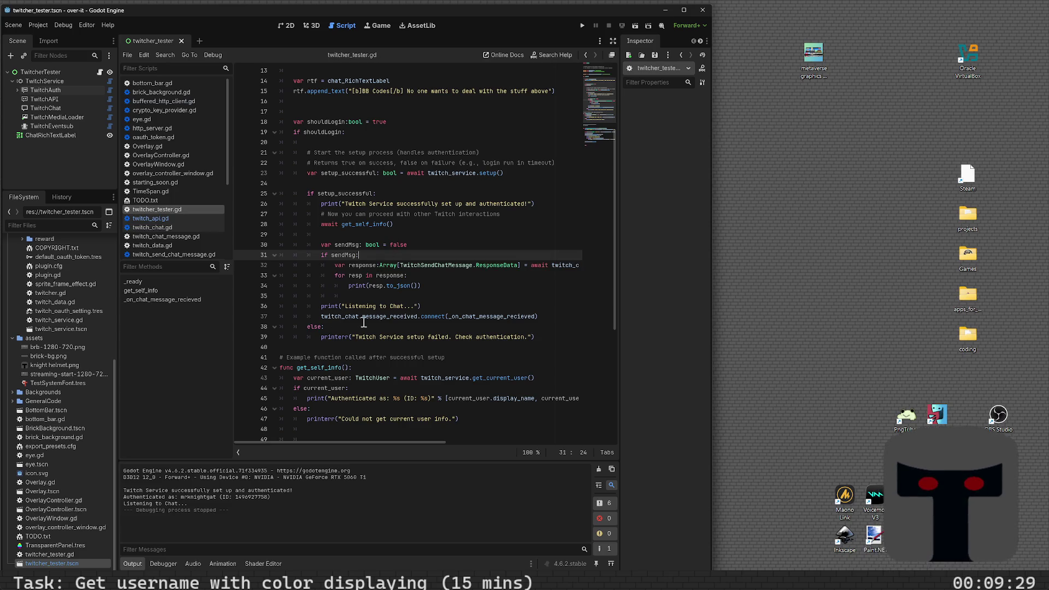
- Change sendMsg on line 30 from false to true and save the script
scroll(343, 349, "down", 5)
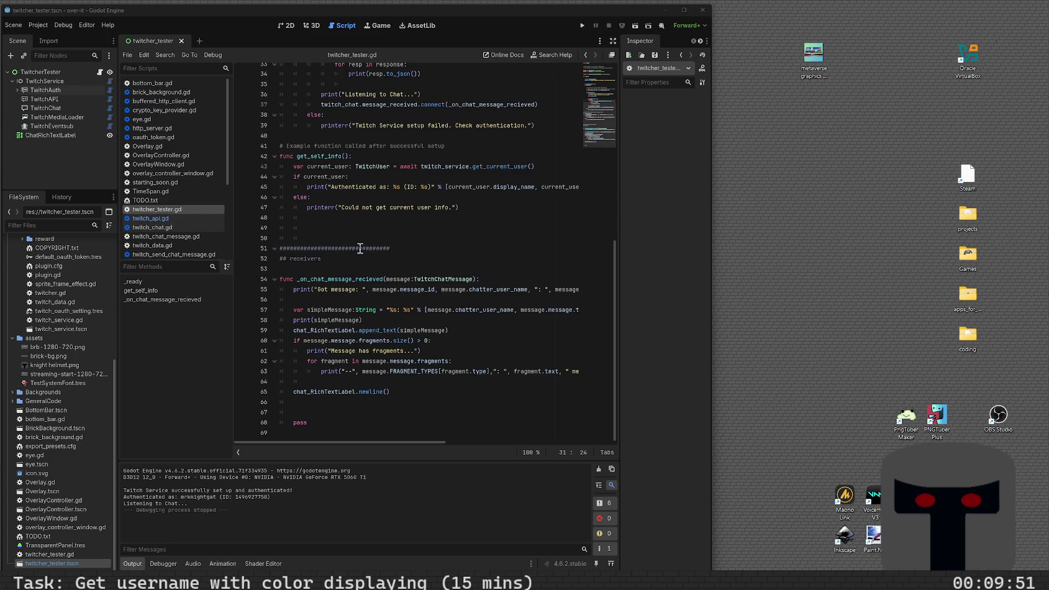
scroll(360, 248, "up", 2)
scroll(360, 248, "up", 2)
scroll(385, 182, "up", 1)
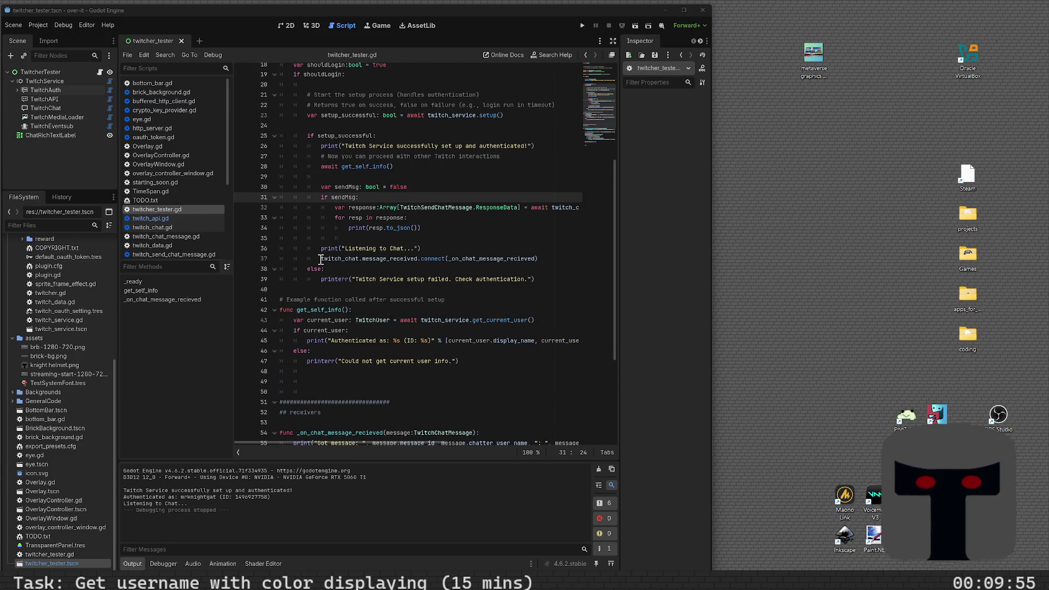
double_click(400, 189)
type("true")
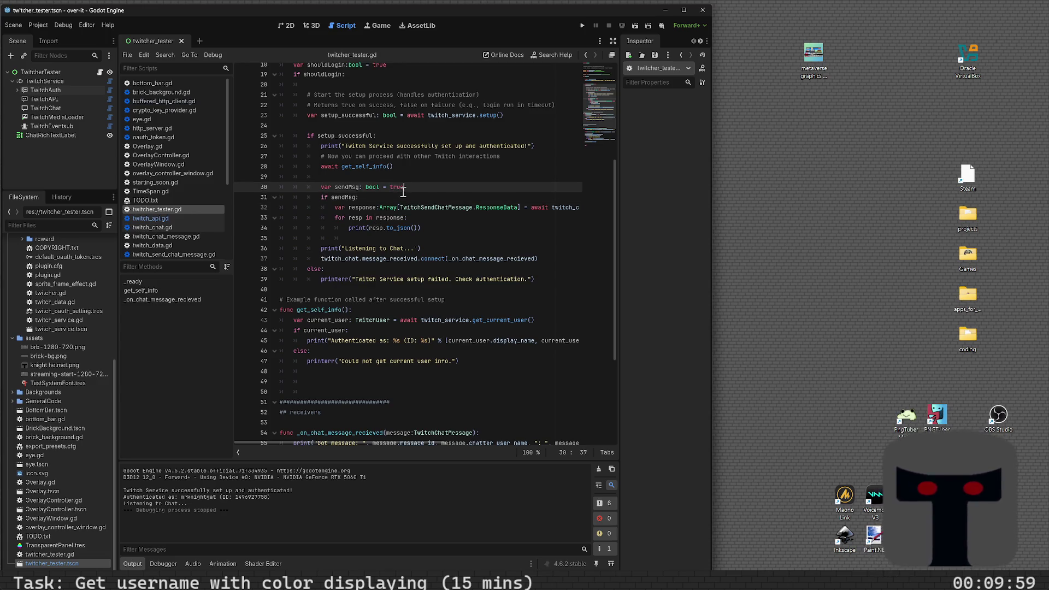
key("ctrl+s")
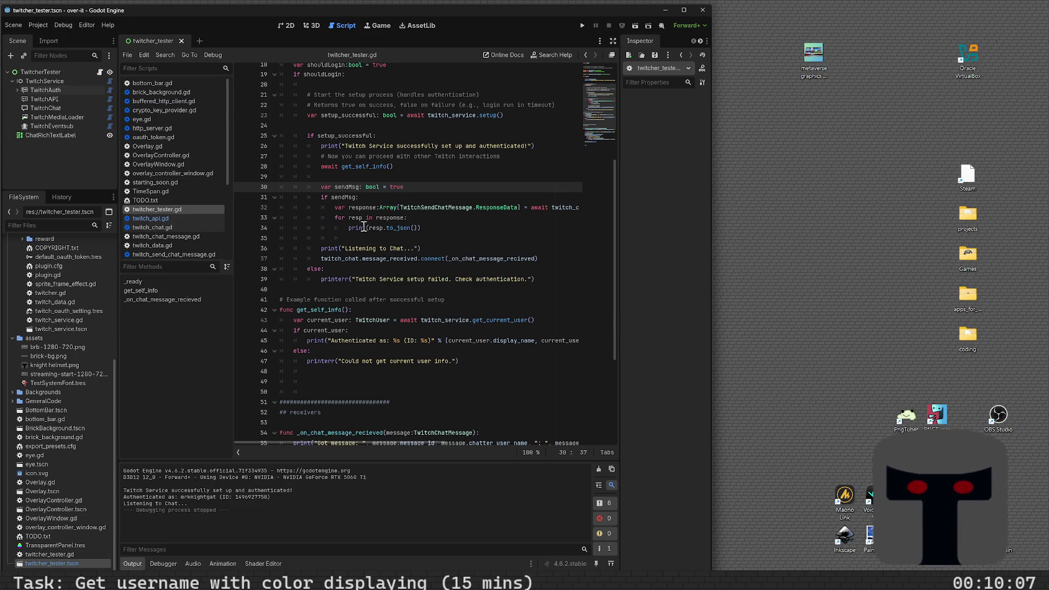
- Run the scene with F6 to test chat messages, moving the game window aside to see the code
key("F6")
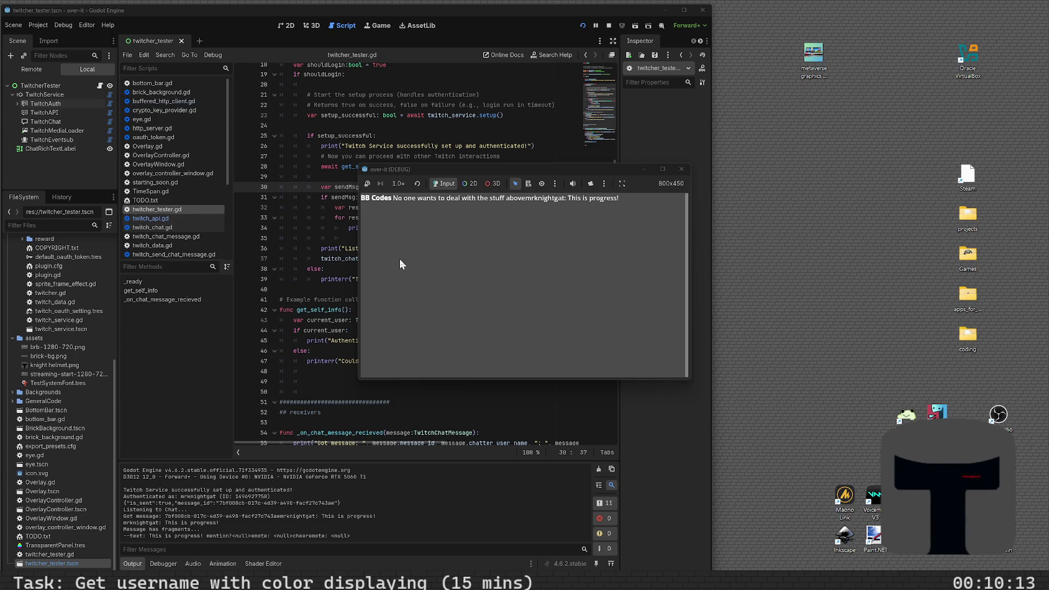
left_click_drag(433, 169, 644, 173)
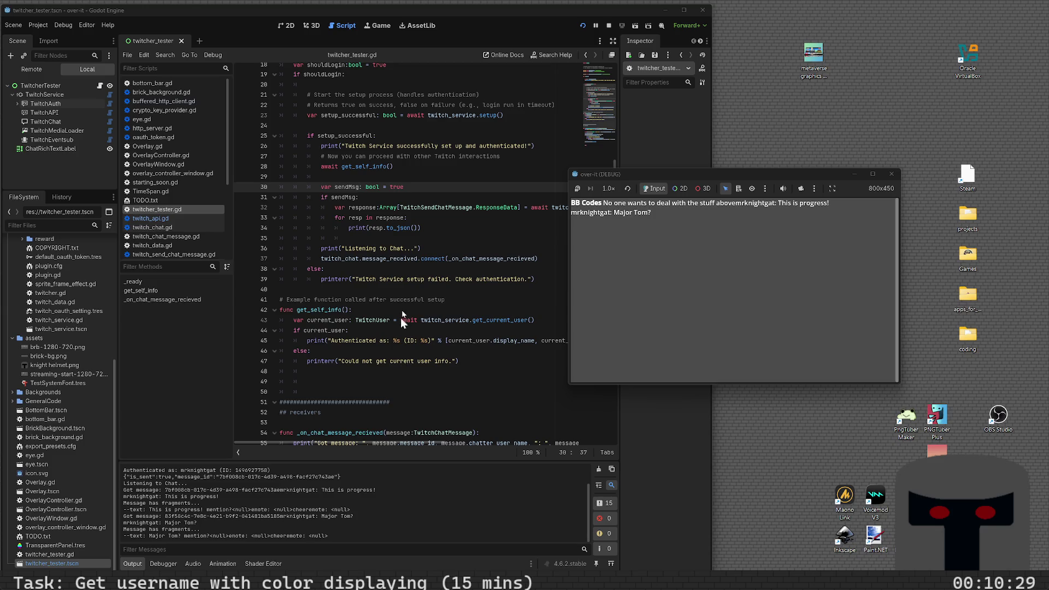
left_click(410, 279)
scroll(413, 294, "down", 2)
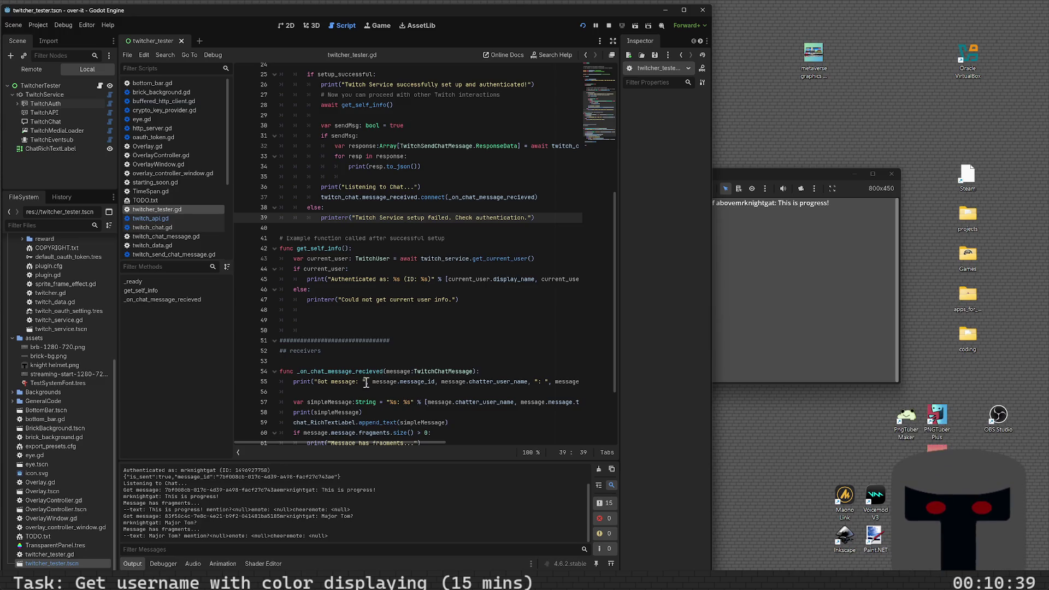
scroll(390, 389, "down", 2, "ctrl")
scroll(416, 369, "up", 4, "ctrl")
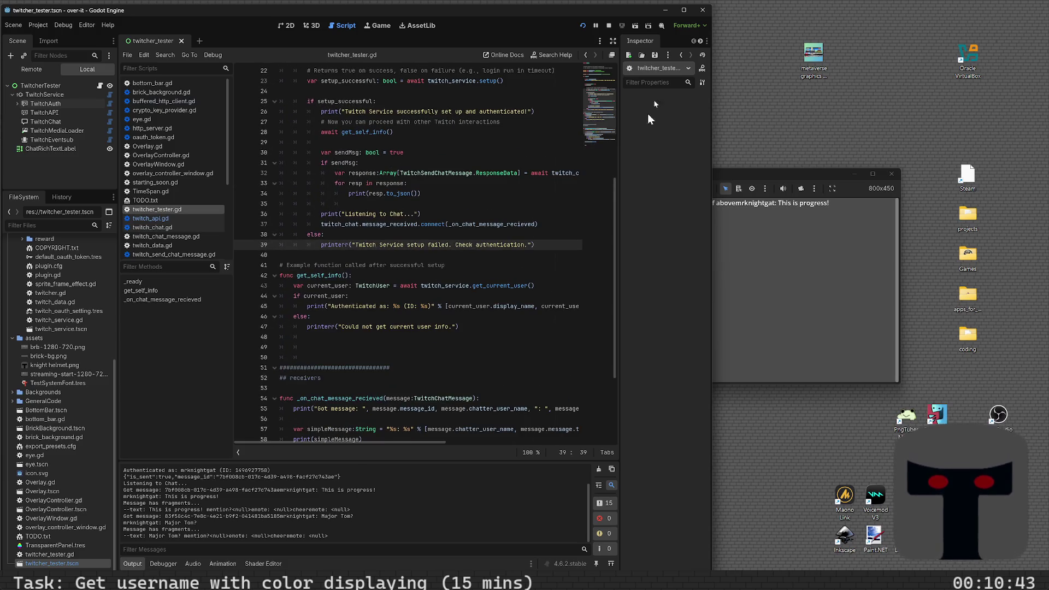
left_click_drag(712, 214, 846, 214)
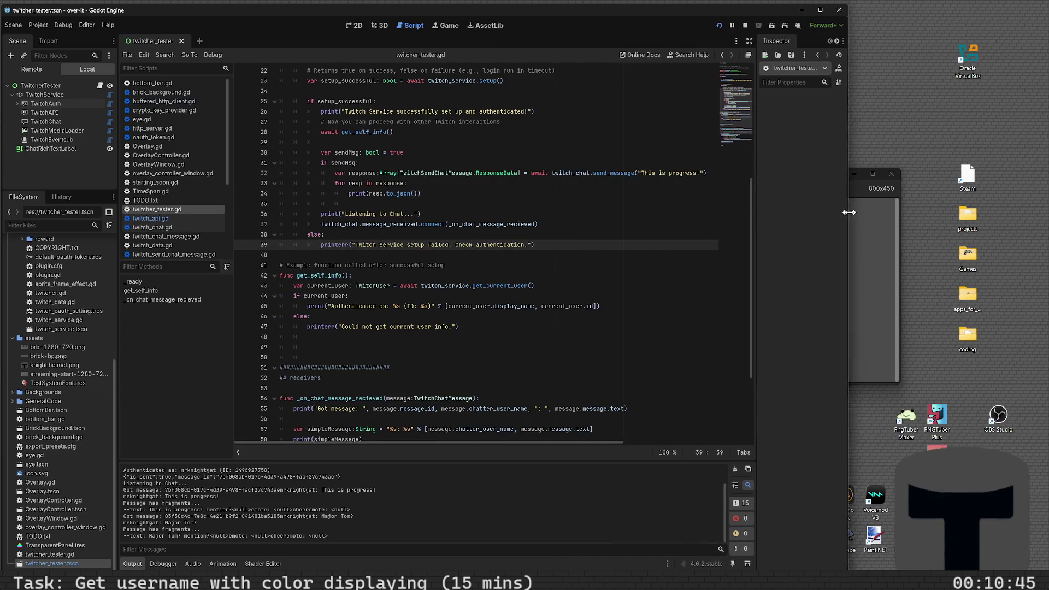
- Insert blank lines after the simpleMessage line 57 in twitcher_tester.gd
scroll(471, 329, "down", 4)
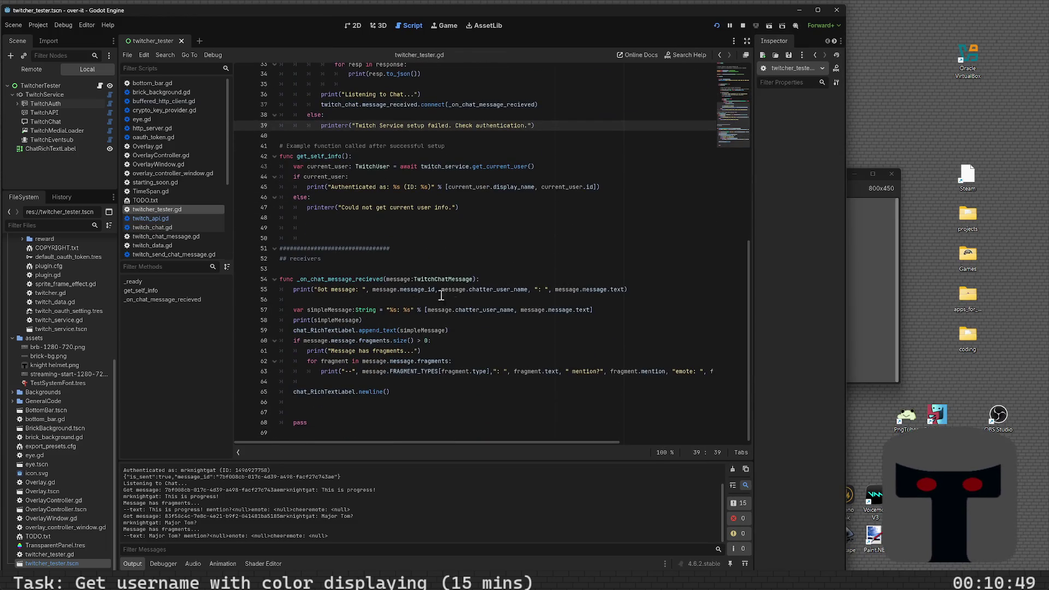
mouse_move(491, 290)
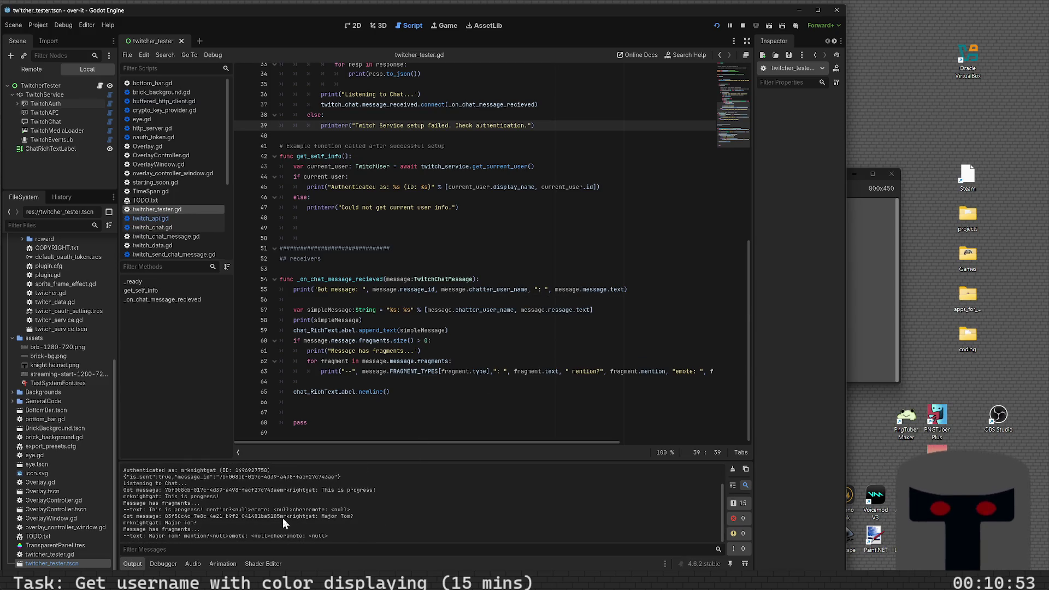
scroll(484, 311, "up", 2)
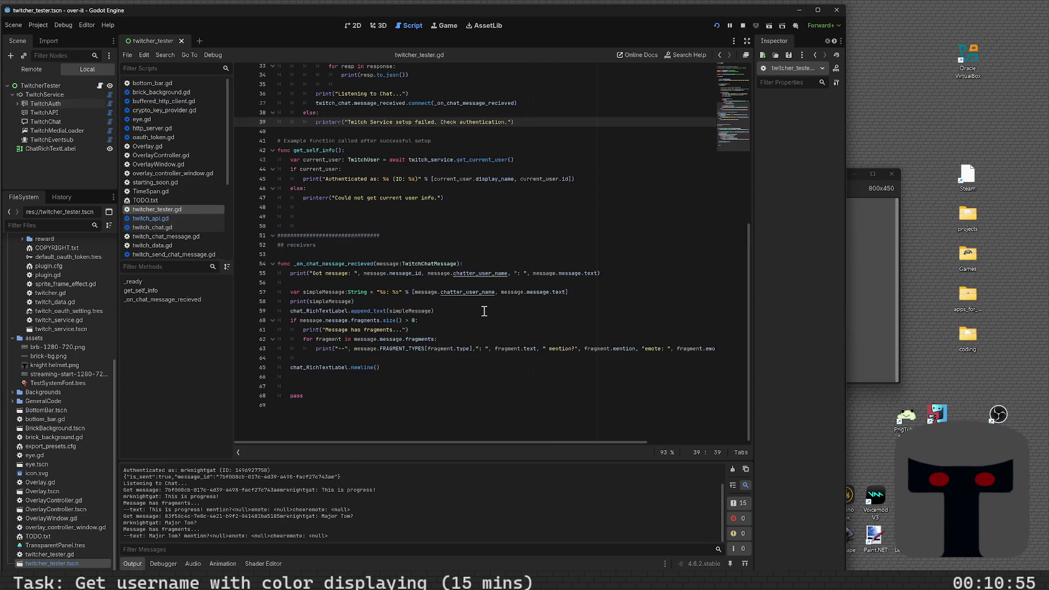
scroll(484, 310, "down", 2)
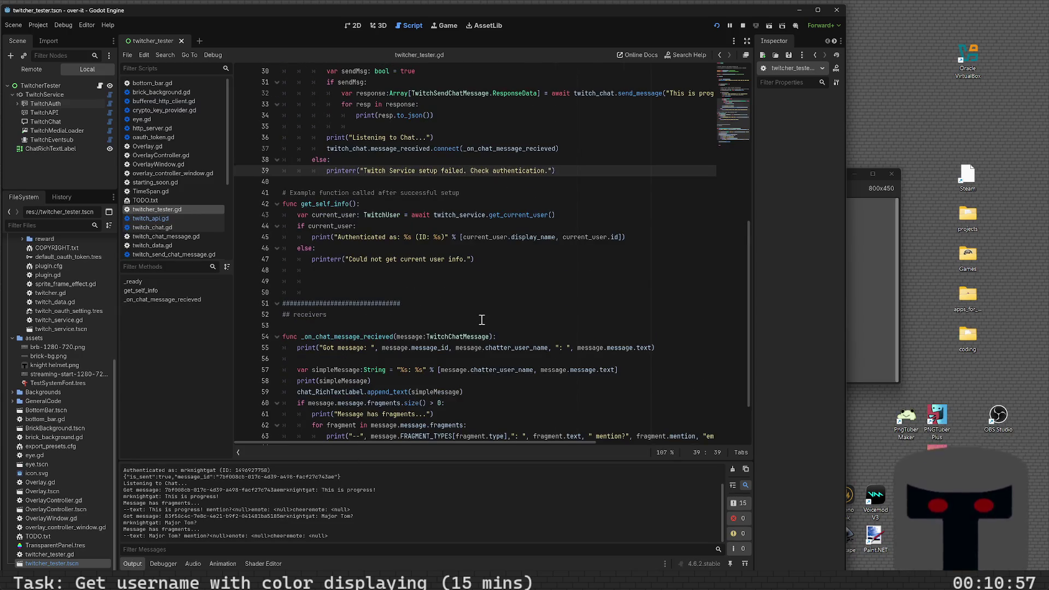
scroll(482, 321, "up", 1, "ctrl")
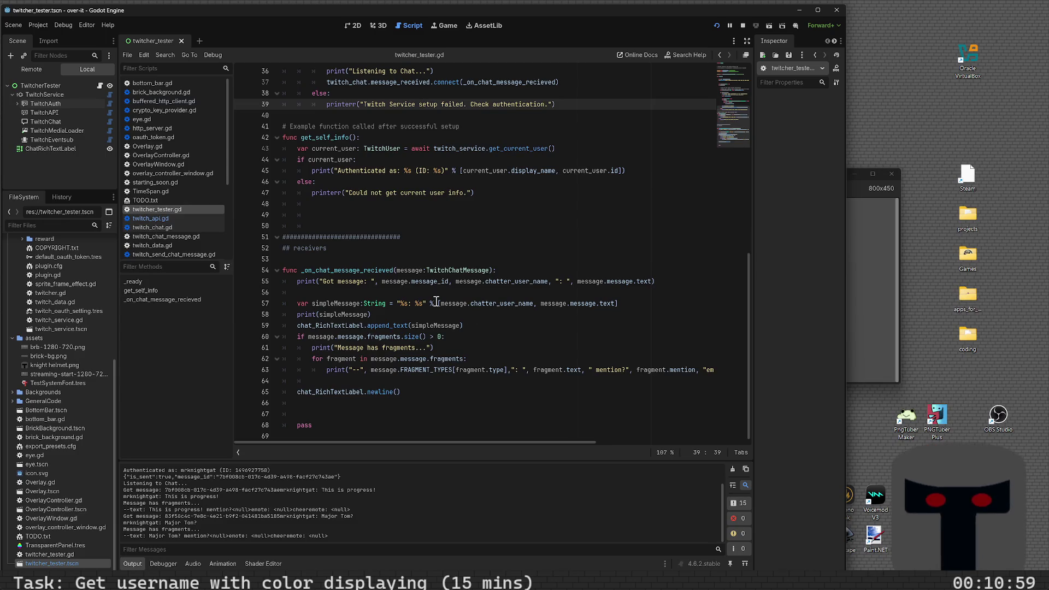
scroll(440, 328, "down", 1, "ctrl")
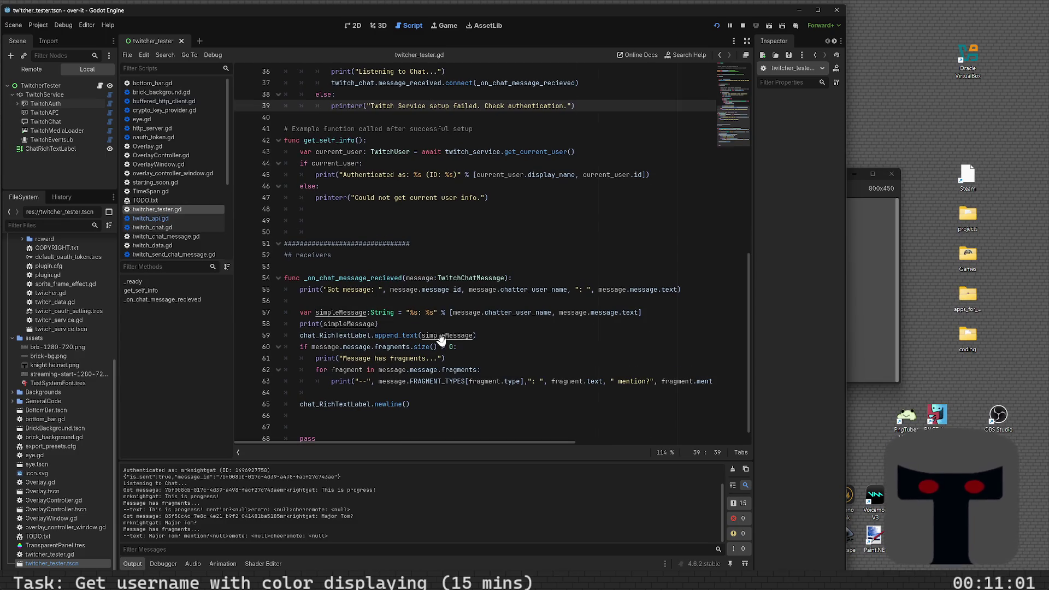
scroll(441, 339, "up", 1, "ctrl")
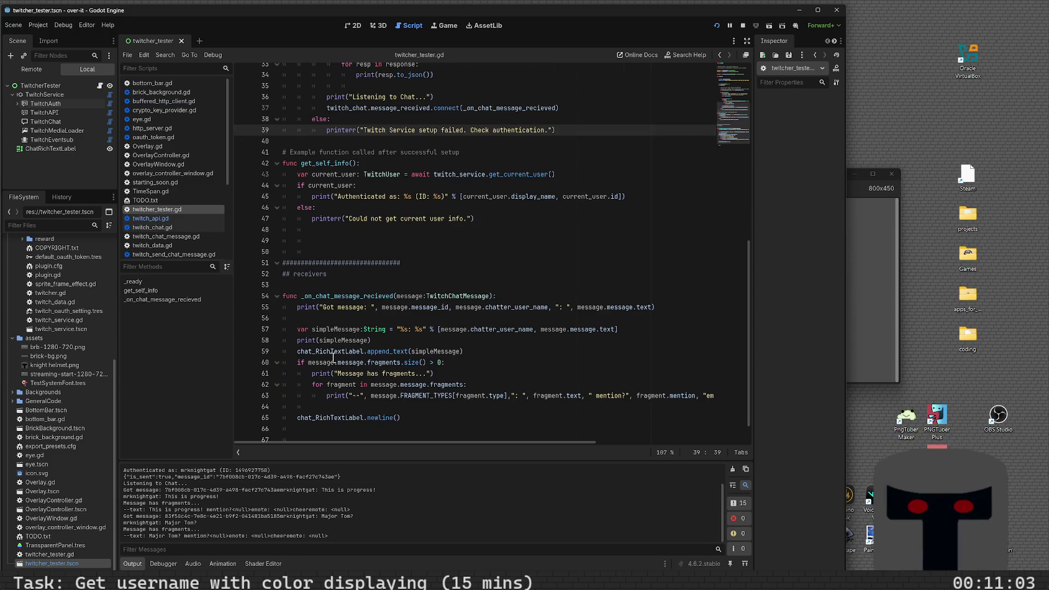
left_click(630, 343)
left_click(633, 331)
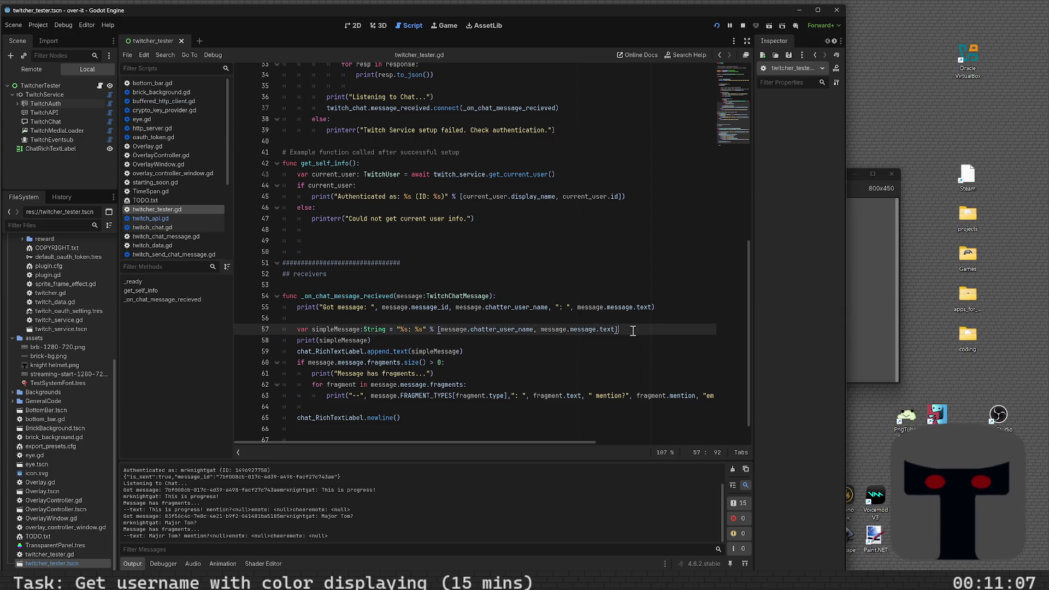
key("Return")
key("Return")
key("Return")
key("Up")
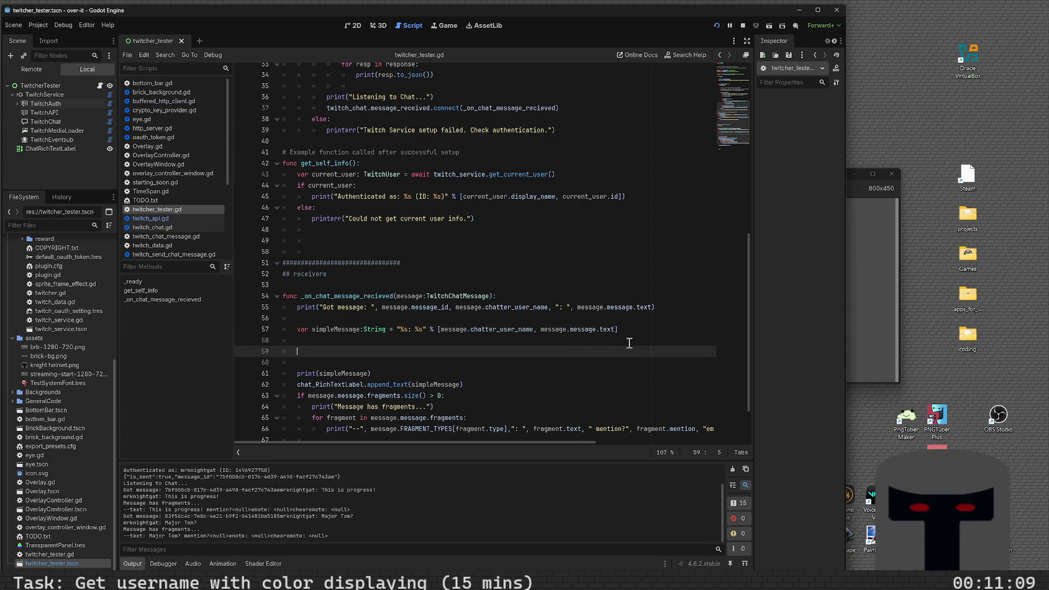
- Type message.chatt on line 59, dismiss autocomplete, and open the TwitchChatMessage class definition
type("essage.")
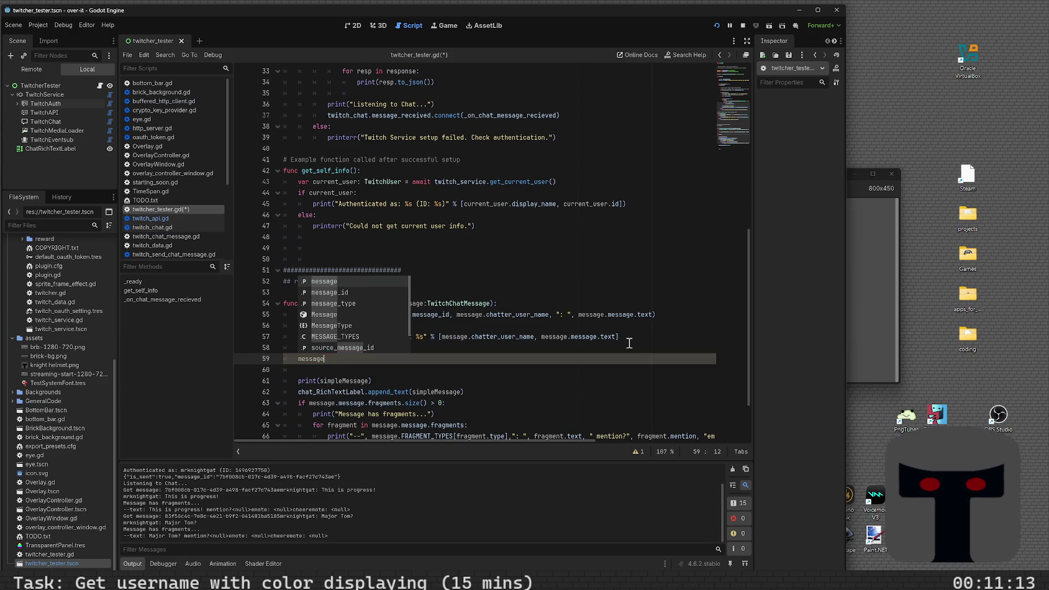
type("chatt")
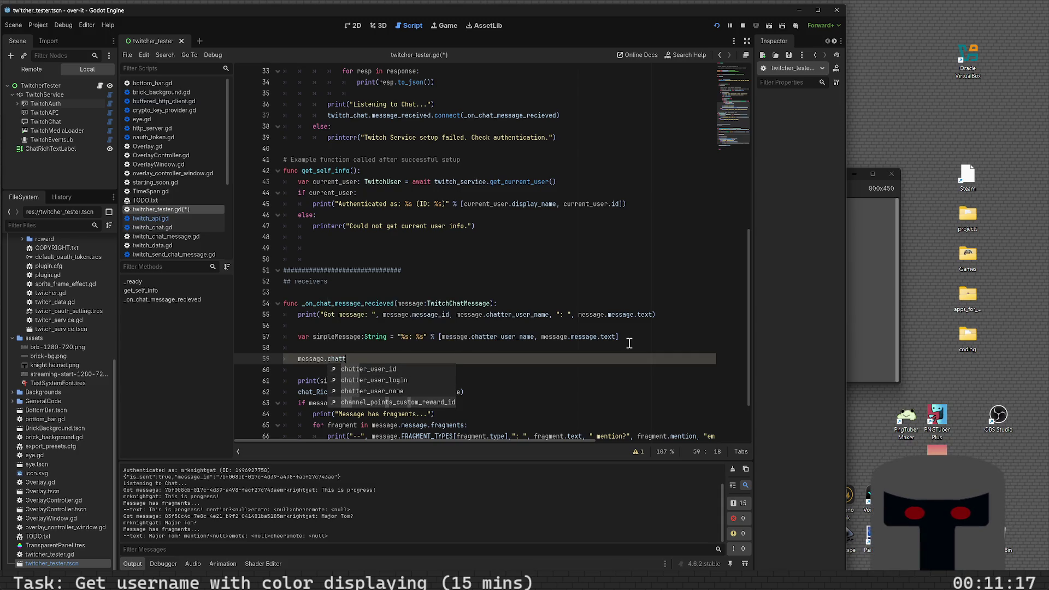
key("Down")
key("Down")
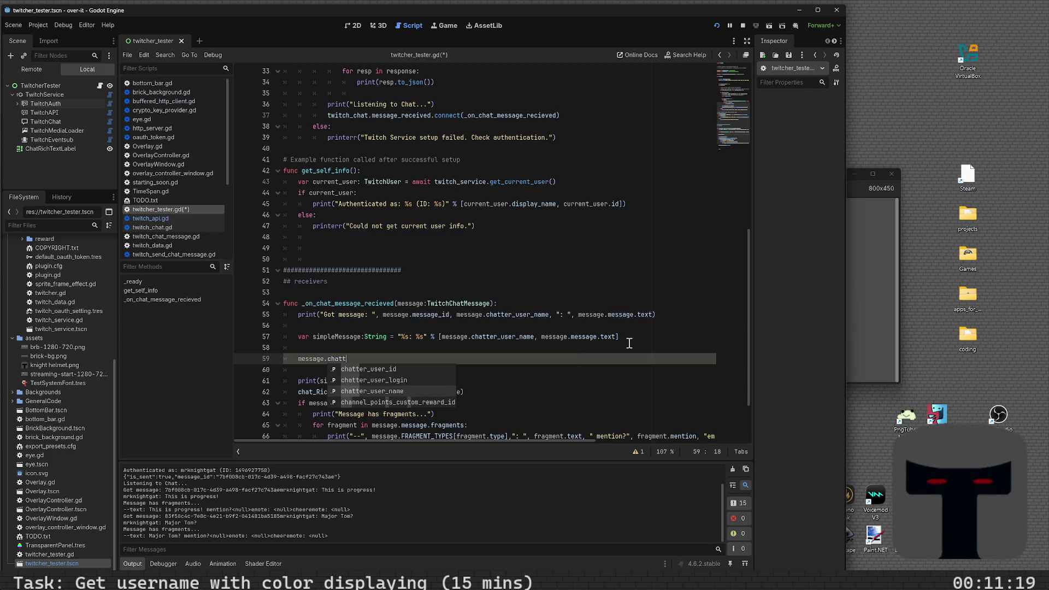
key("Escape")
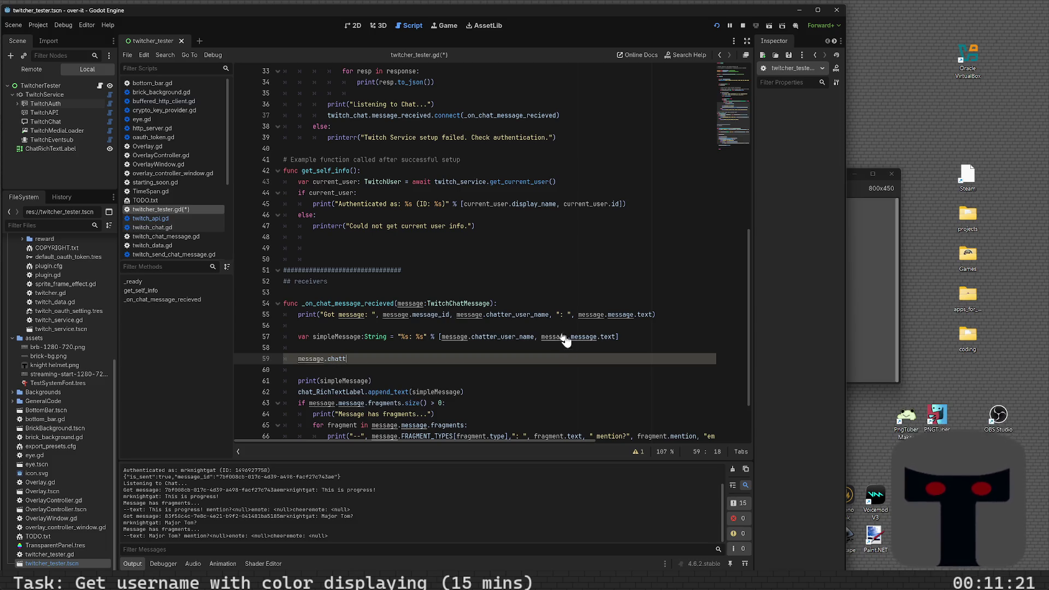
left_click(460, 339, "ctrl")
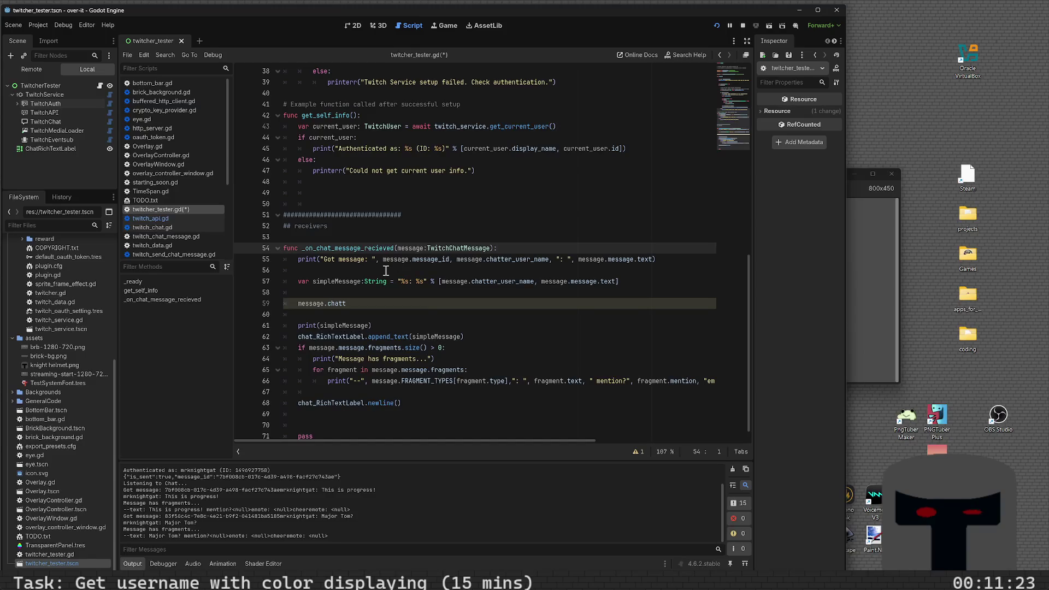
left_click(453, 250, "ctrl")
scroll(404, 331, "down", 3)
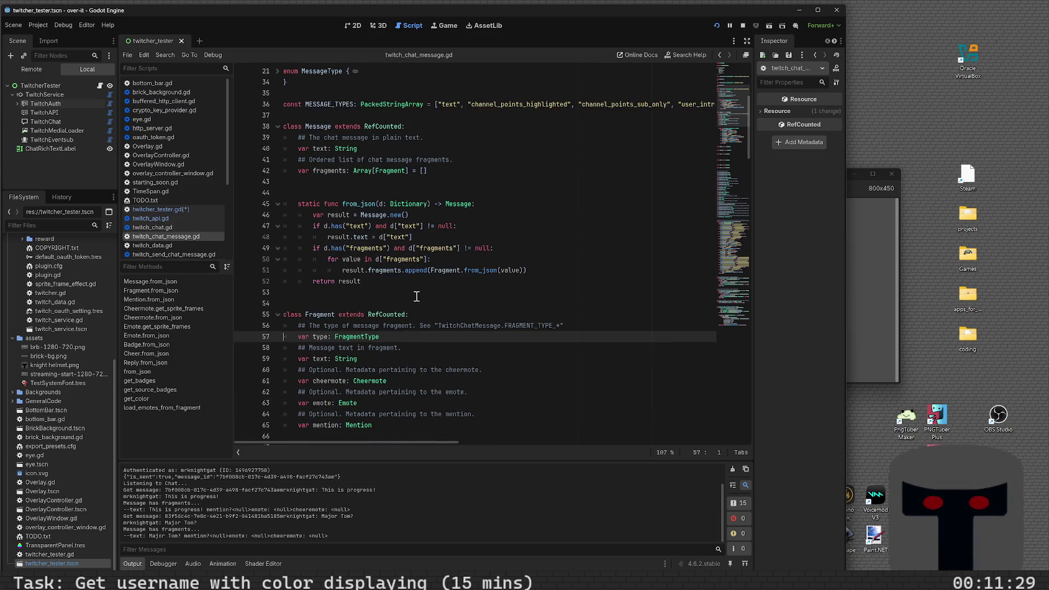
key("ctrl+f")
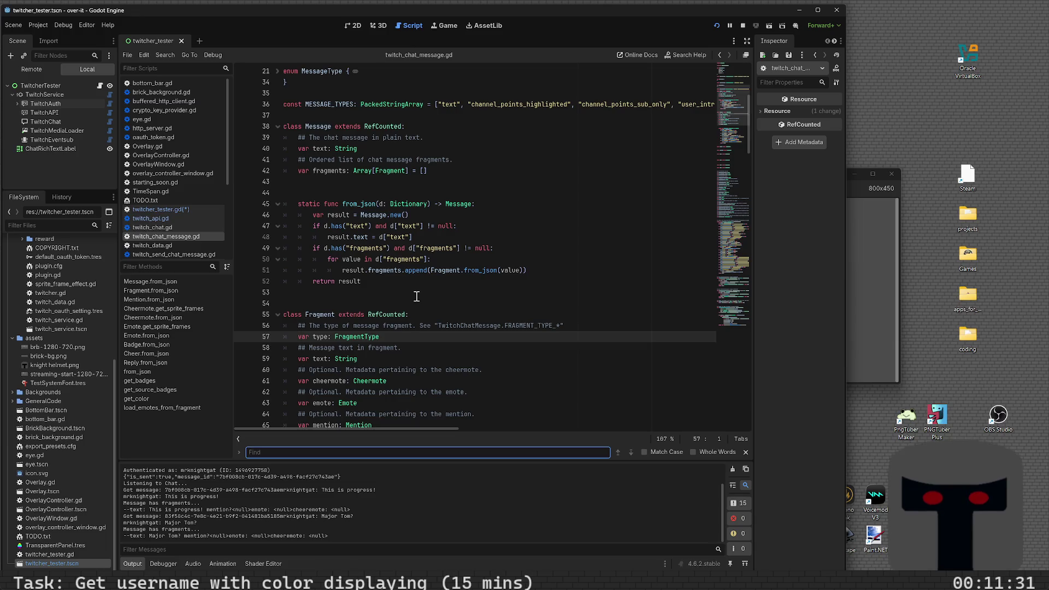
type("color")
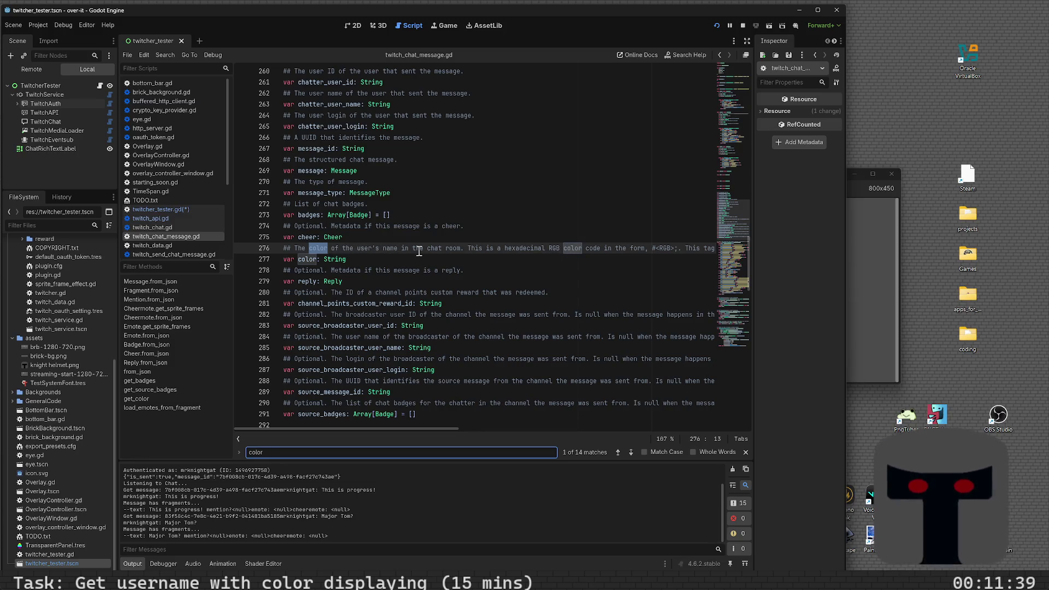
scroll(421, 259, "down", 1)
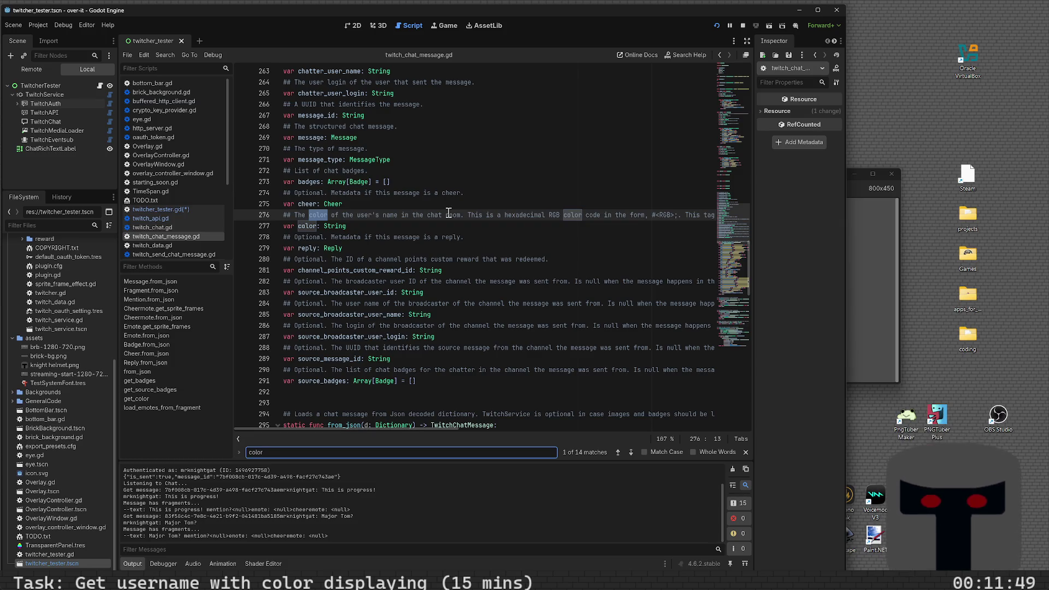
scroll(449, 212, "up", 2)
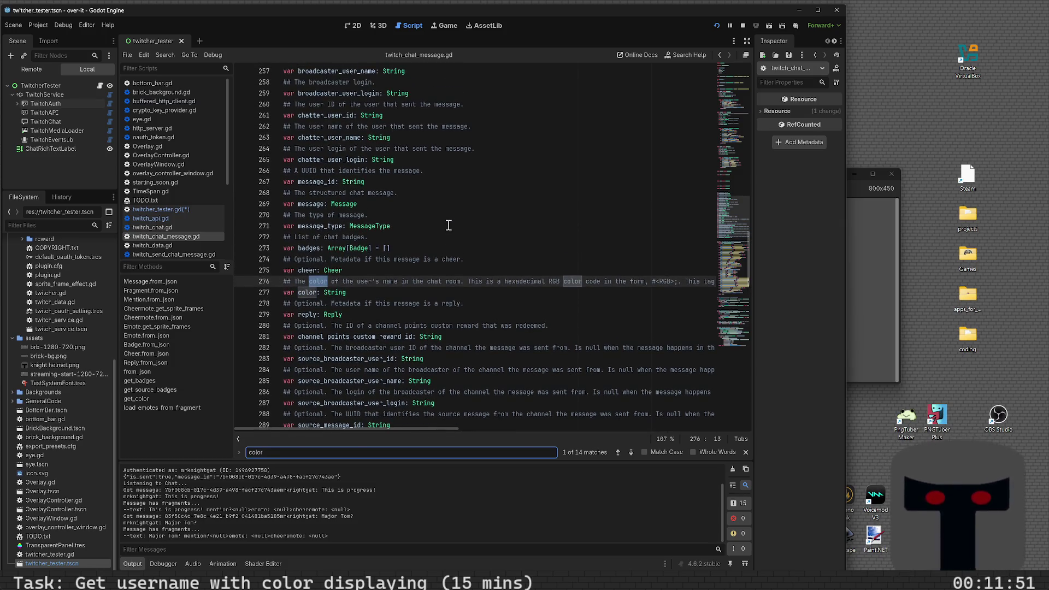
scroll(449, 225, "up", 1)
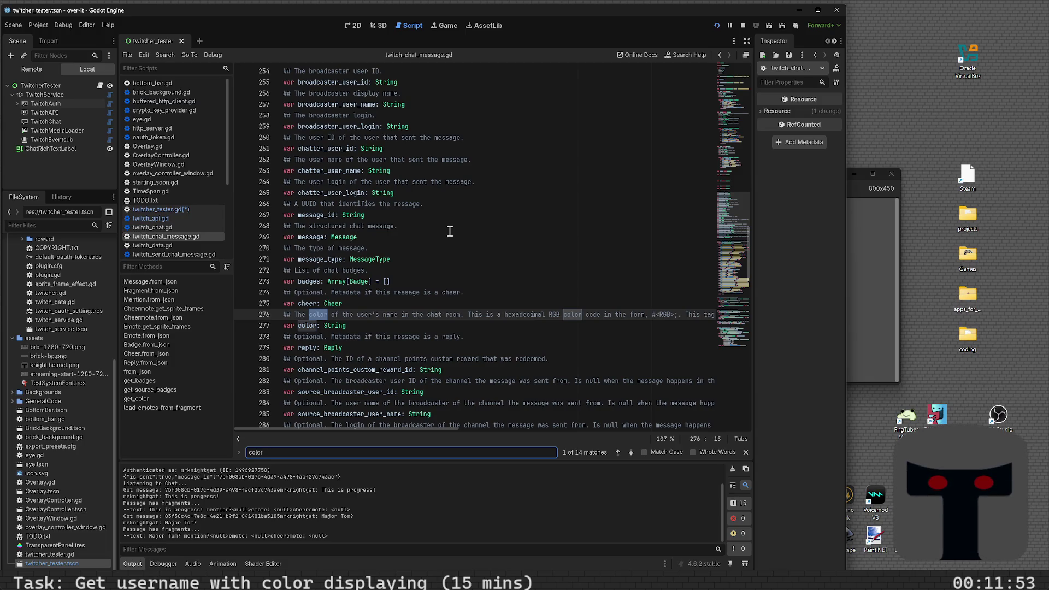
scroll(449, 231, "down", 1)
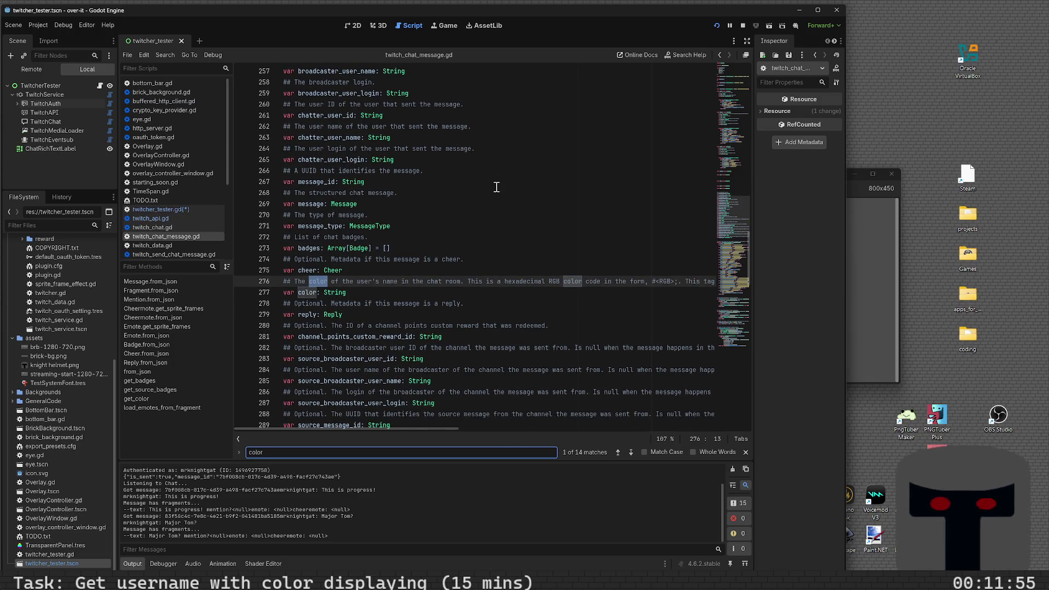
left_click(720, 55)
scroll(413, 296, "down", 8)
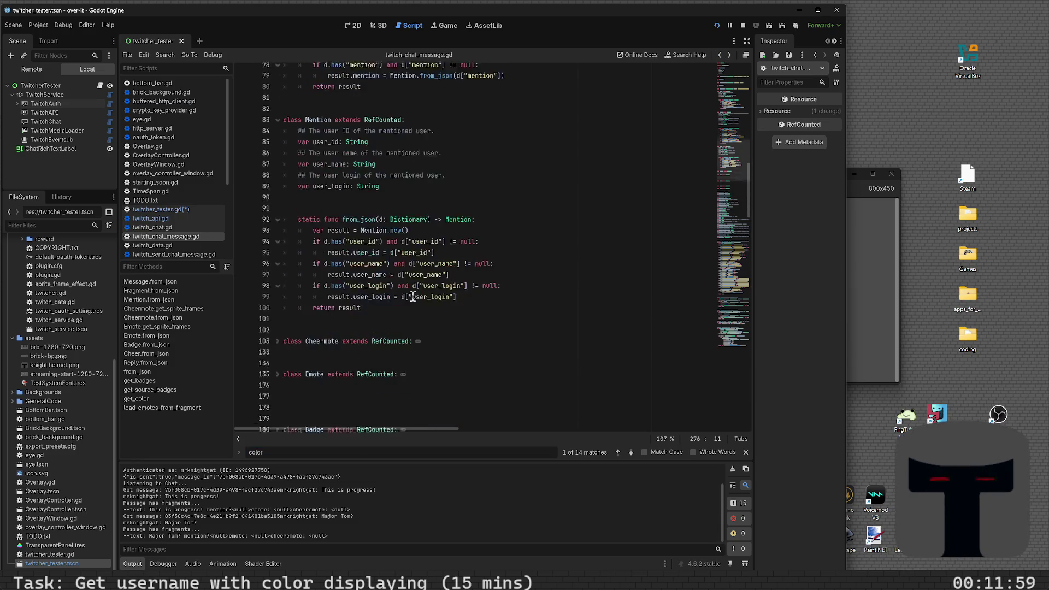
scroll(413, 296, "up", 6)
scroll(413, 296, "up", 3)
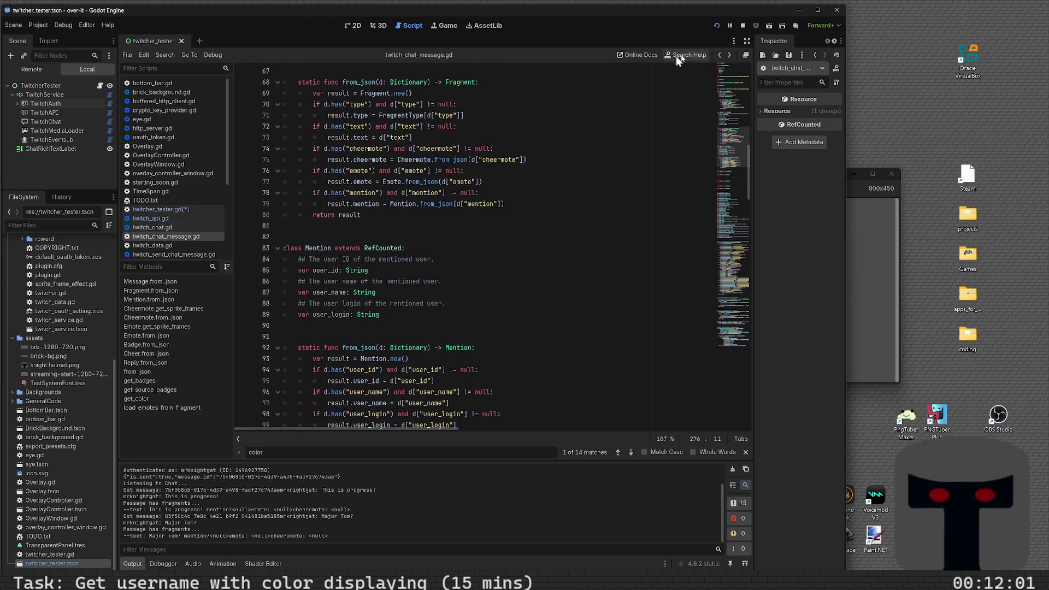
left_click(719, 55)
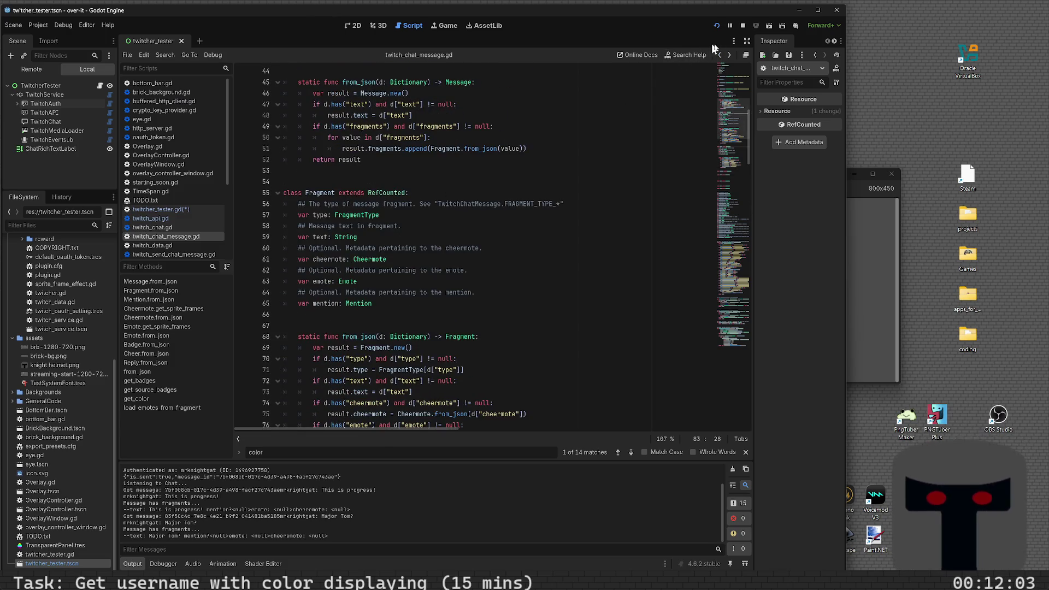
left_click(719, 55)
left_click(719, 56)
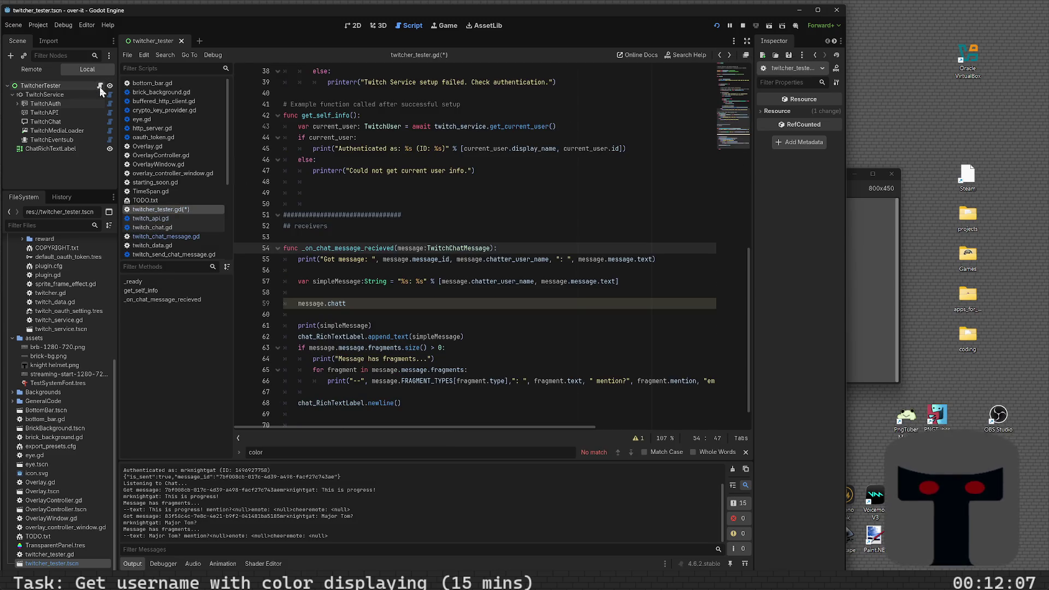
- Replace chatt with get_color() on line 59 and open get_color's definition
left_click(390, 305)
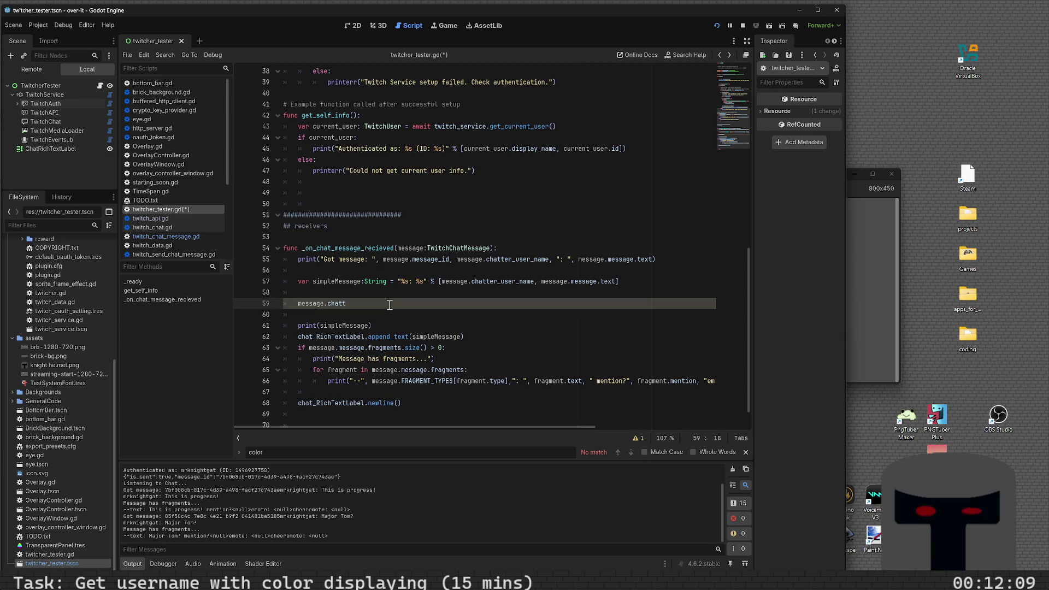
key("BackSpace")
key("BackSpace")
key("BackSpace")
type("color")
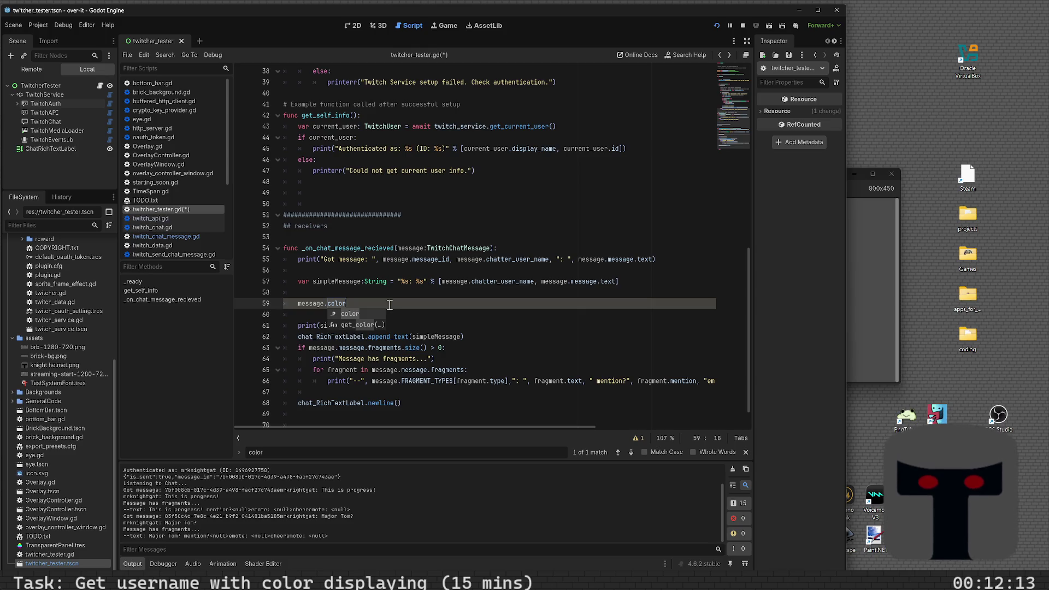
key("BackSpace")
key("BackSpace")
key("BackSpace")
type("get_color(")
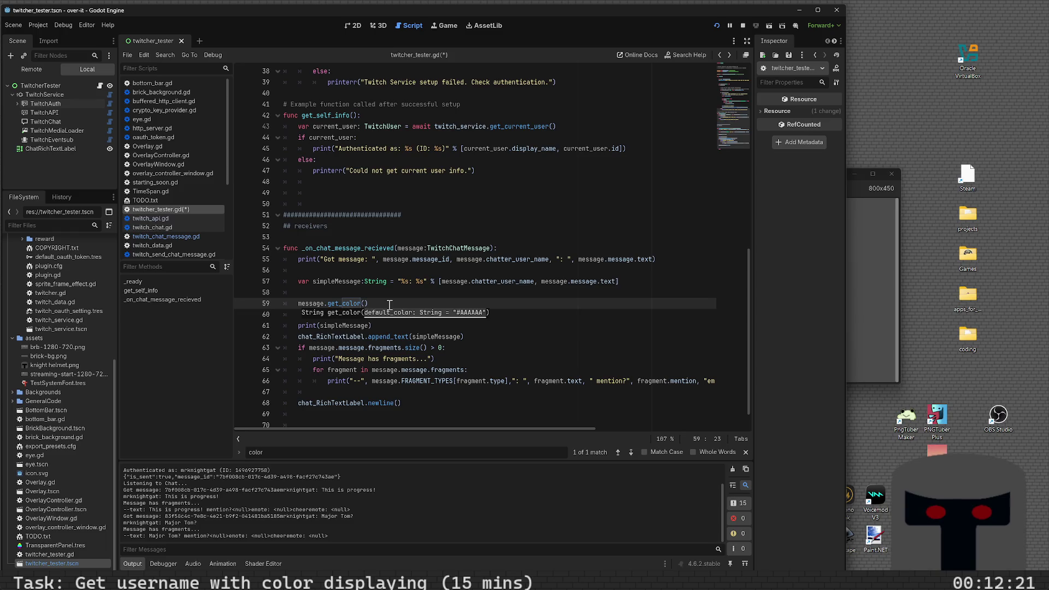
left_click(379, 304)
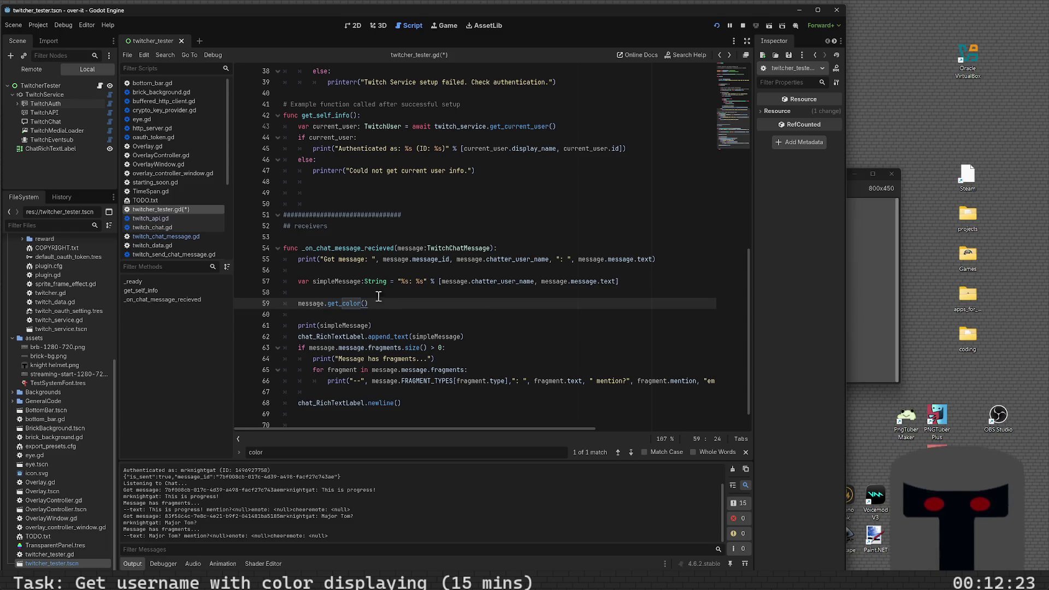
left_click(339, 303, "ctrl")
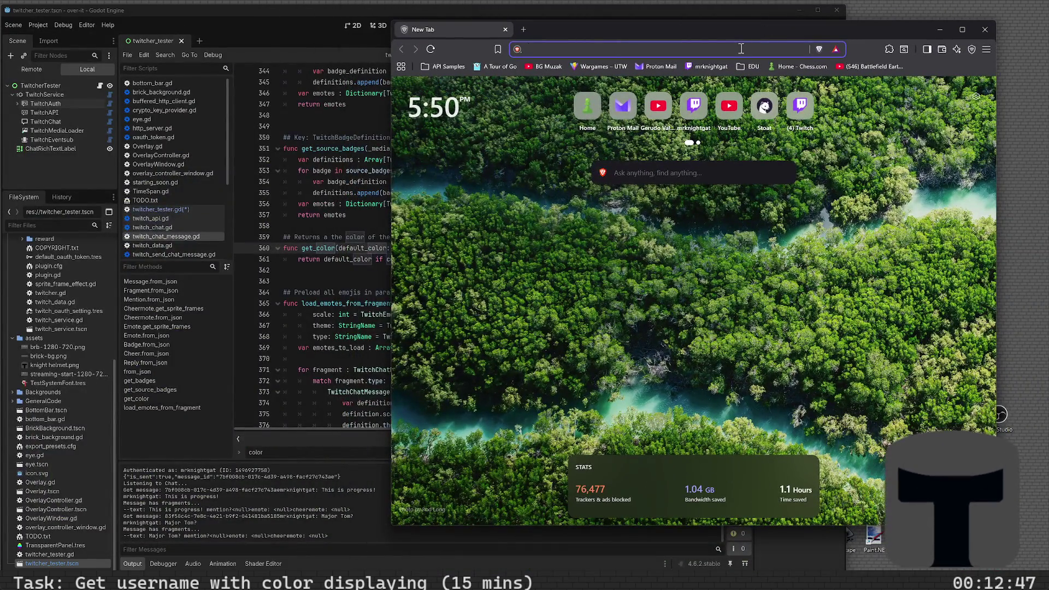
- Search the web for 'bbcodes color' and open bbcode.org's guide on changing text color
type("bbcodes color")
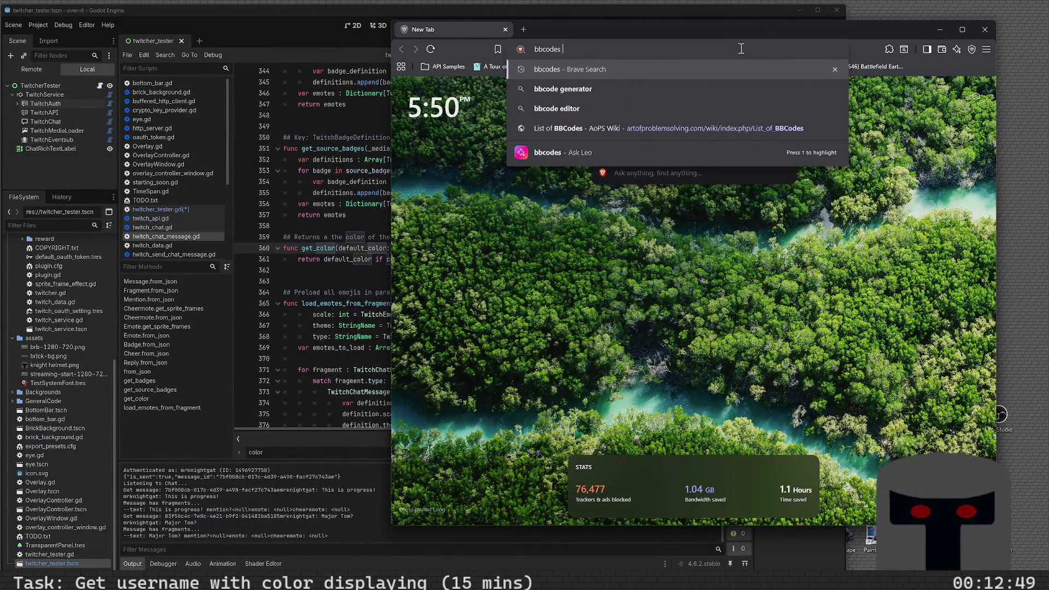
key("Return")
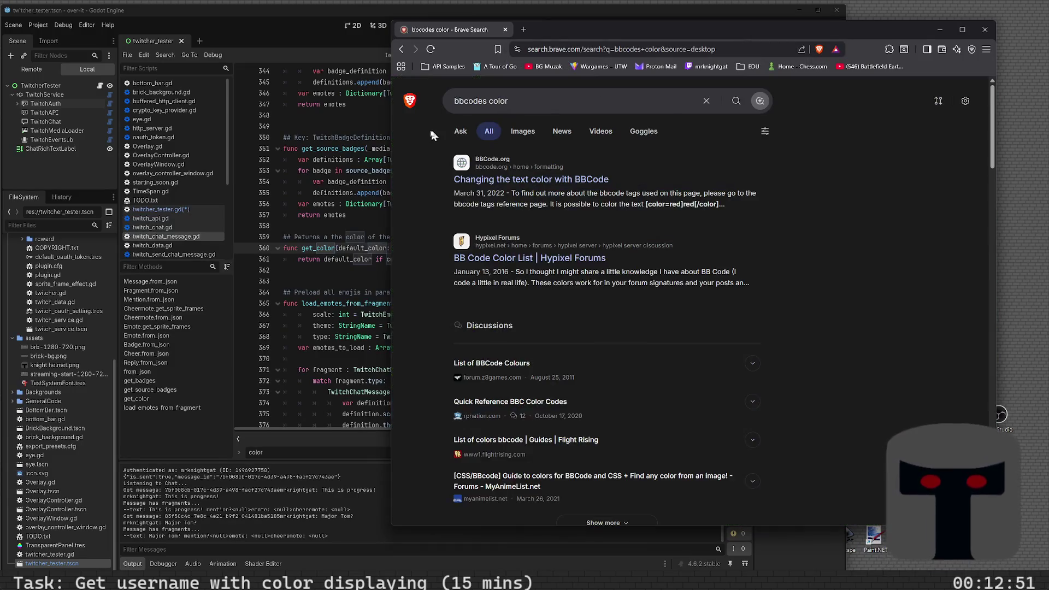
left_click_drag(391, 123, 607, 124)
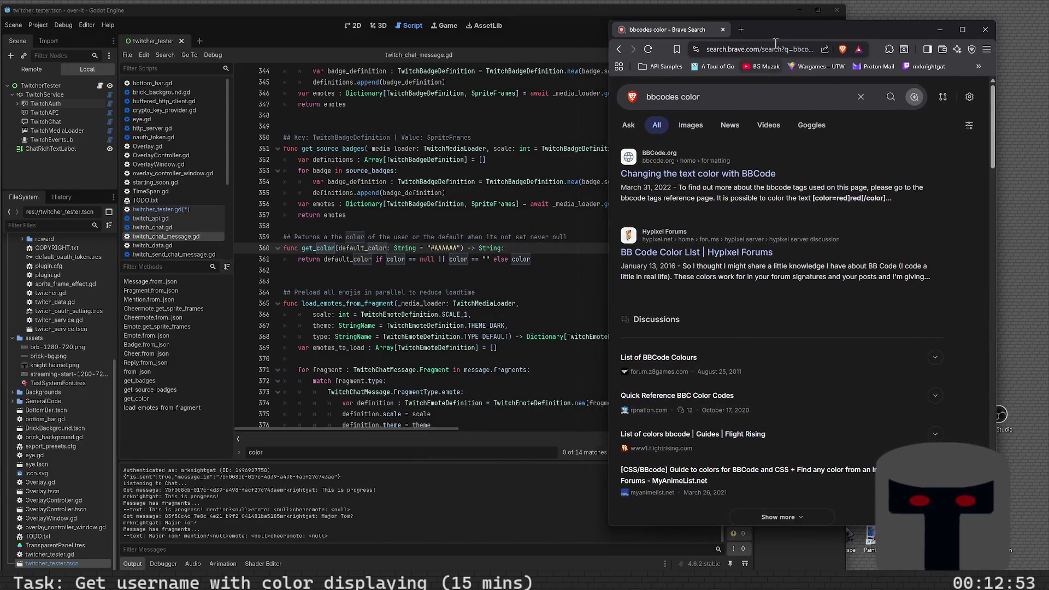
left_click(721, 13)
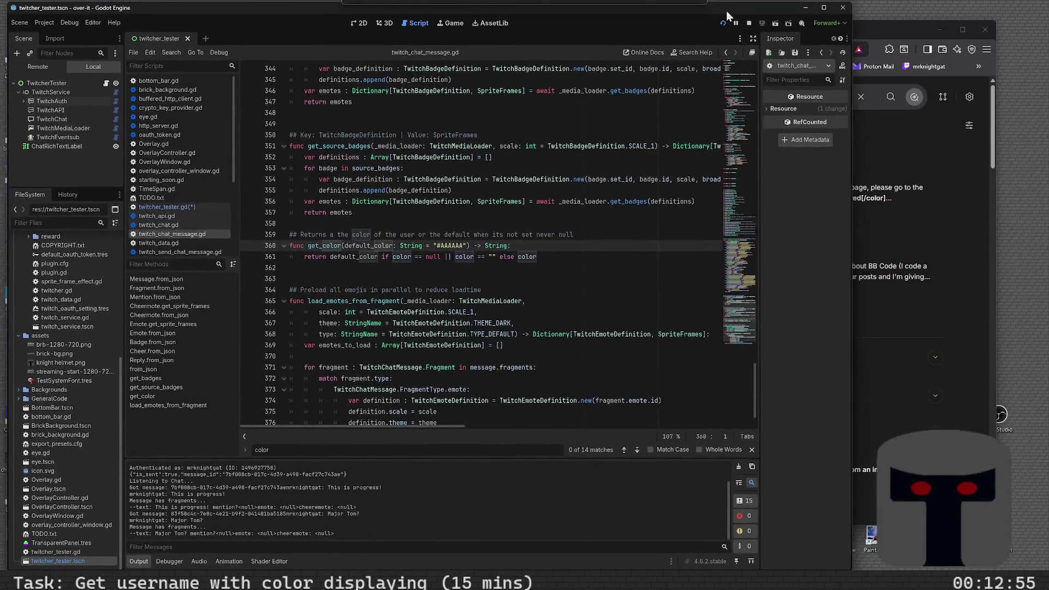
mouse_move(846, 175)
left_mouse_down()
mouse_move(645, 175)
mouse_move(684, 175)
left_mouse_up()
left_click(690, 175)
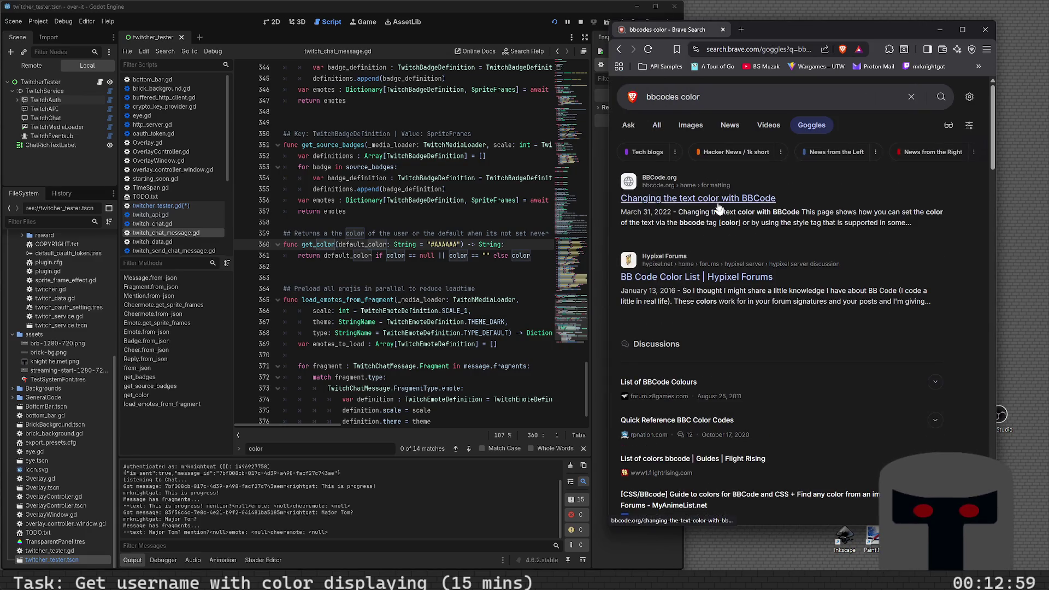
left_click(719, 208)
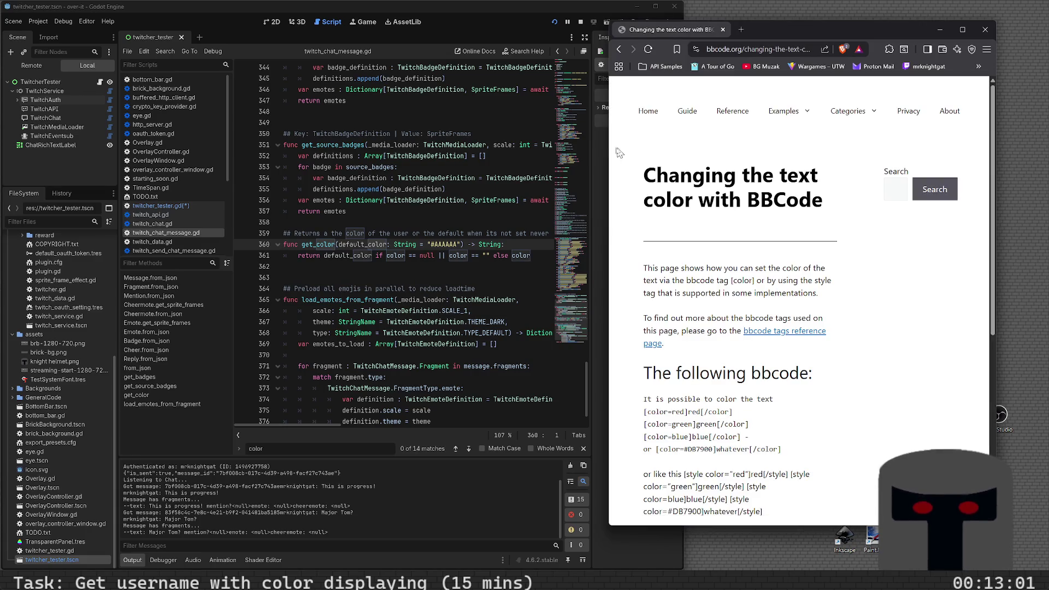
- Resize and move the browser window to sit beside the Godot editor
mouse_move(606, 151)
left_mouse_down()
mouse_move(693, 152)
mouse_move(683, 151)
left_mouse_up()
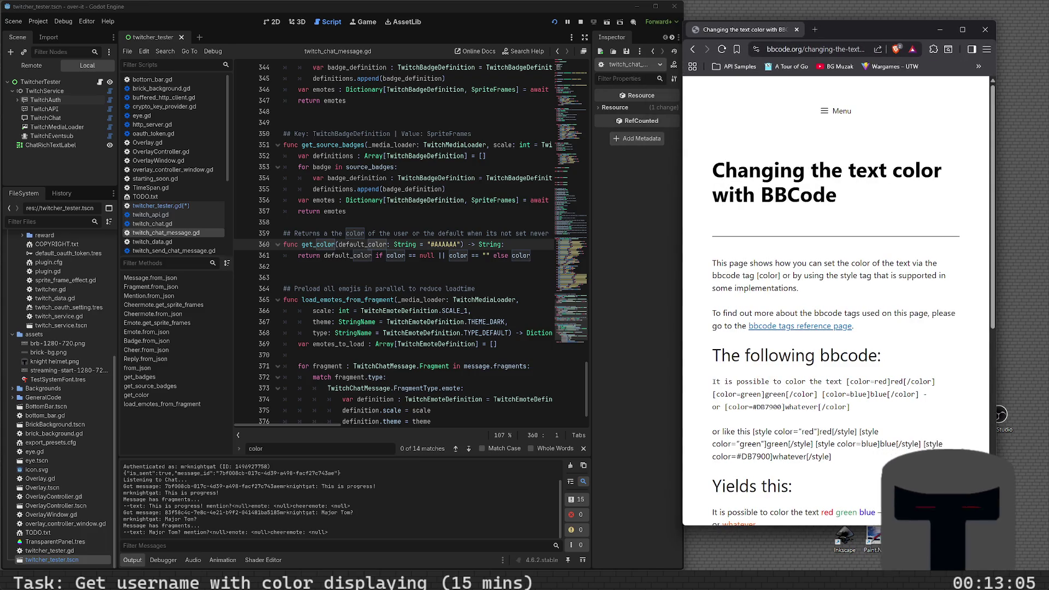
left_click_drag(928, 525, 928, 569)
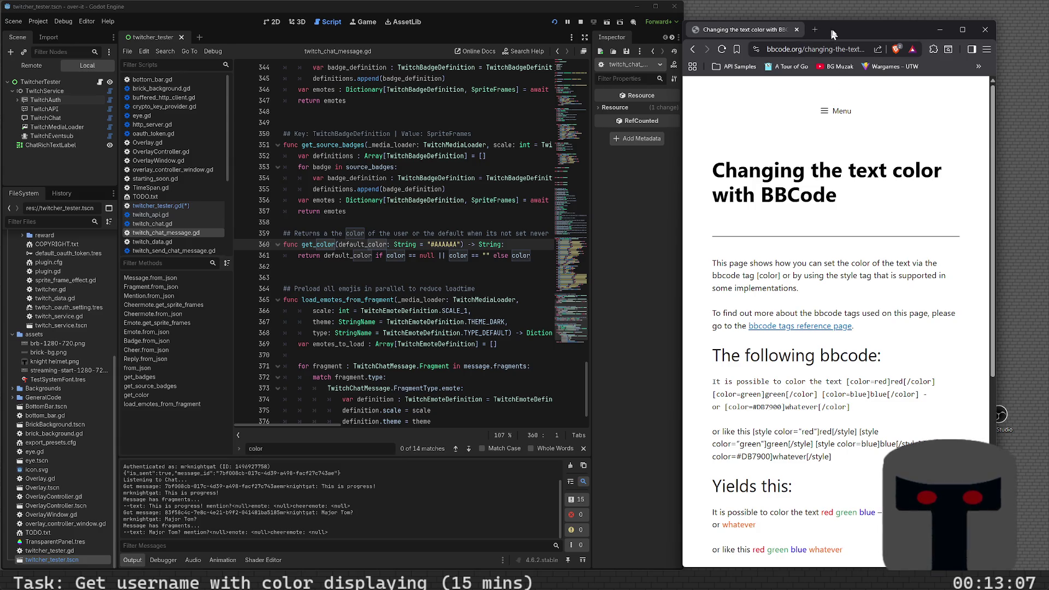
left_click_drag(844, 34, 851, 14)
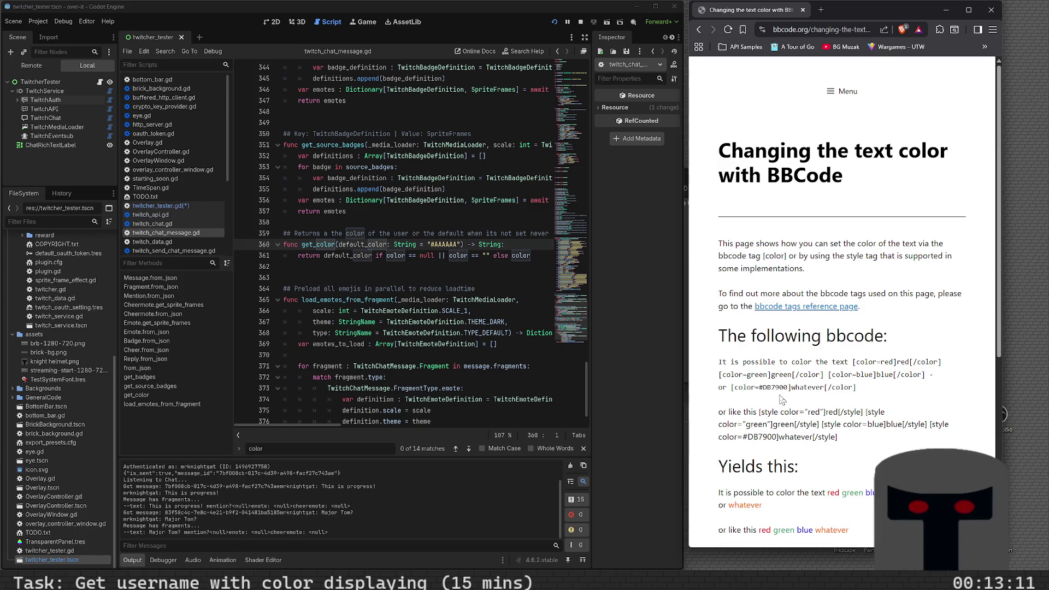
scroll(787, 391, "down", 5)
scroll(783, 397, "up", 4)
scroll(782, 398, "up", 2)
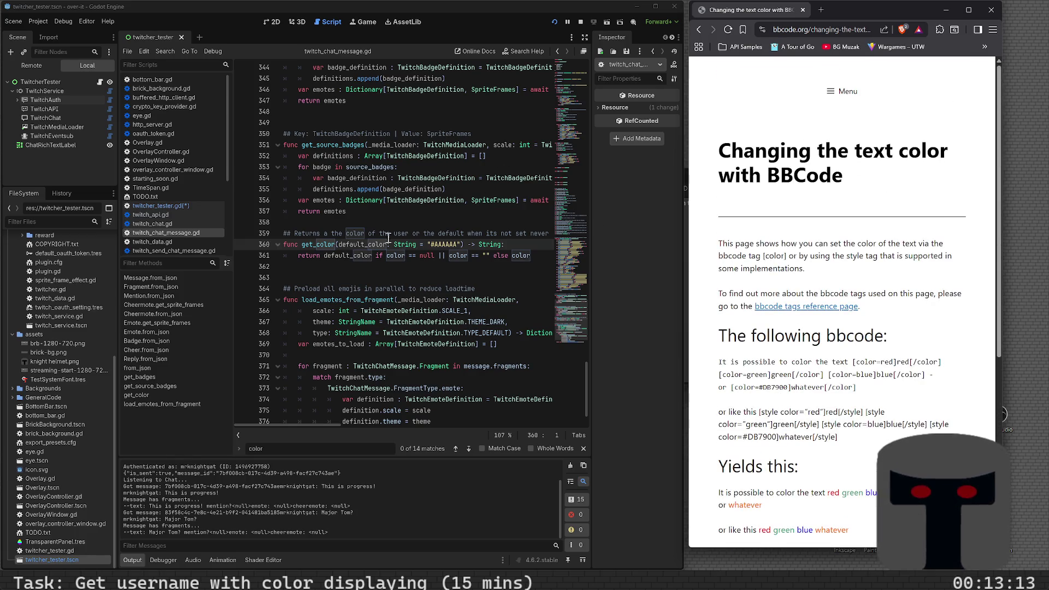
- Return to twitcher_tester.gd with the caret at the end of line 59
left_click(389, 234)
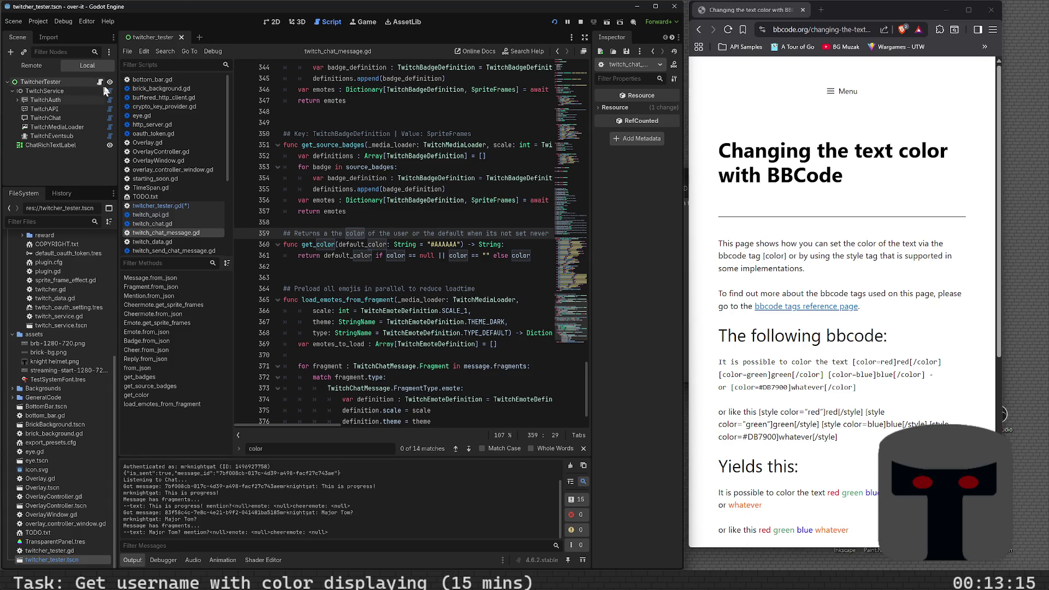
left_click(160, 205)
left_click(420, 302)
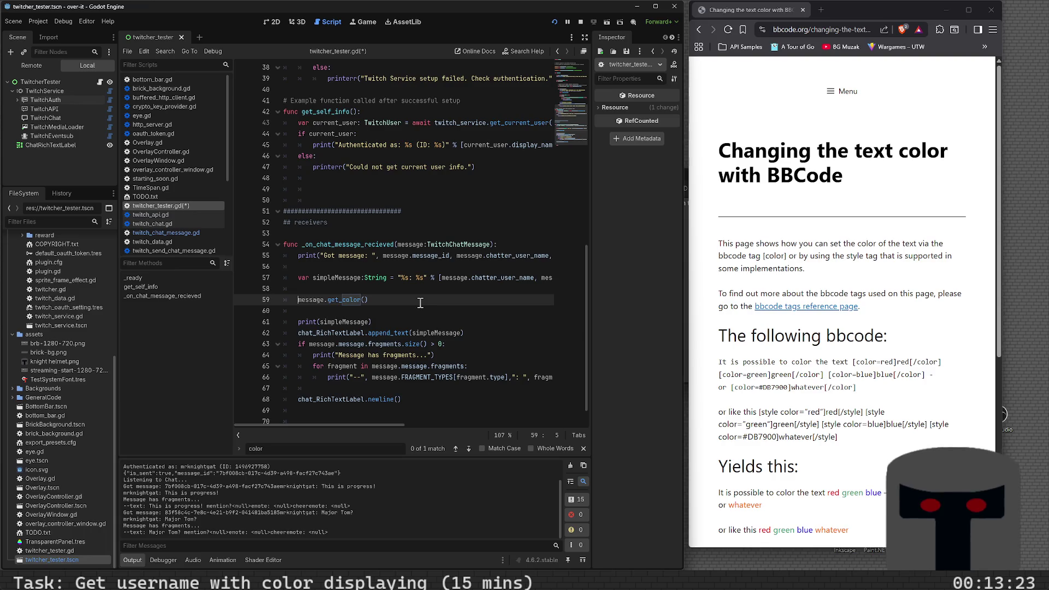
- Start a [color= tag in the line 57 format string, checking get_color's definition
key("Up")
key("Up")
key("Right")
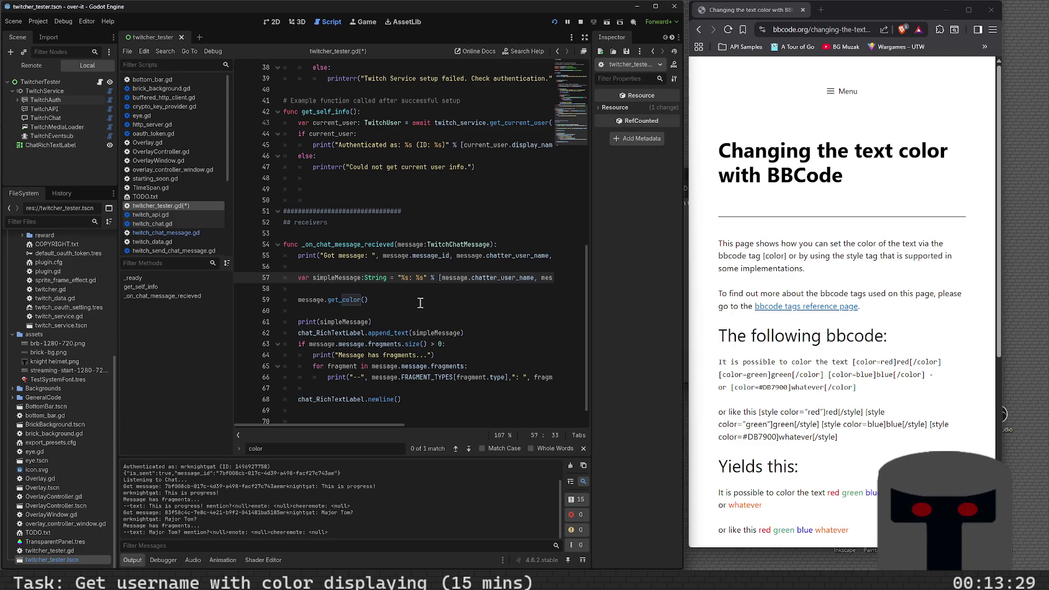
type("[color")
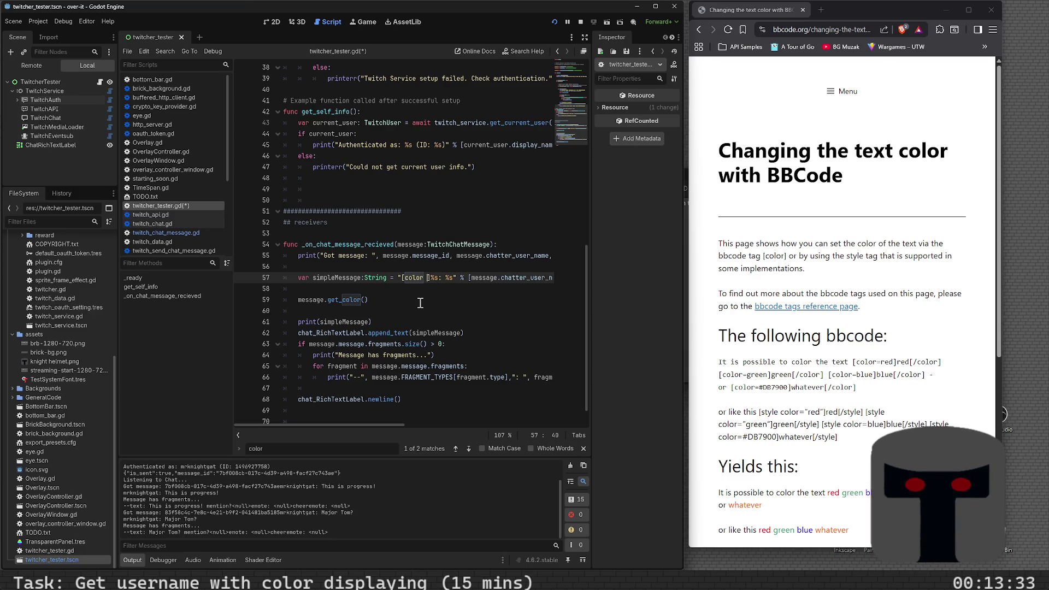
key("BackSpace")
type("=")
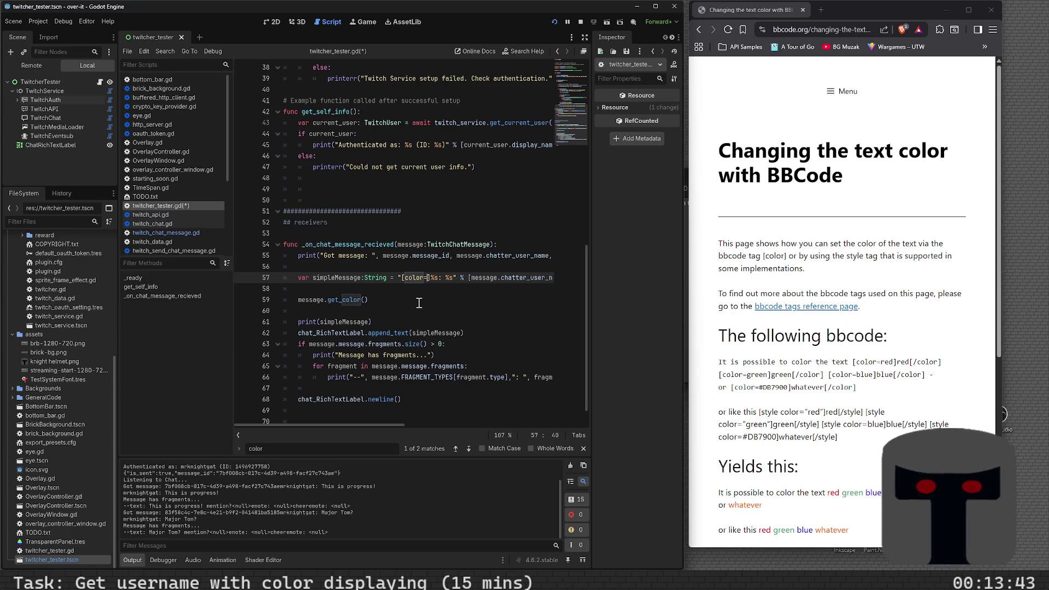
left_click(414, 304)
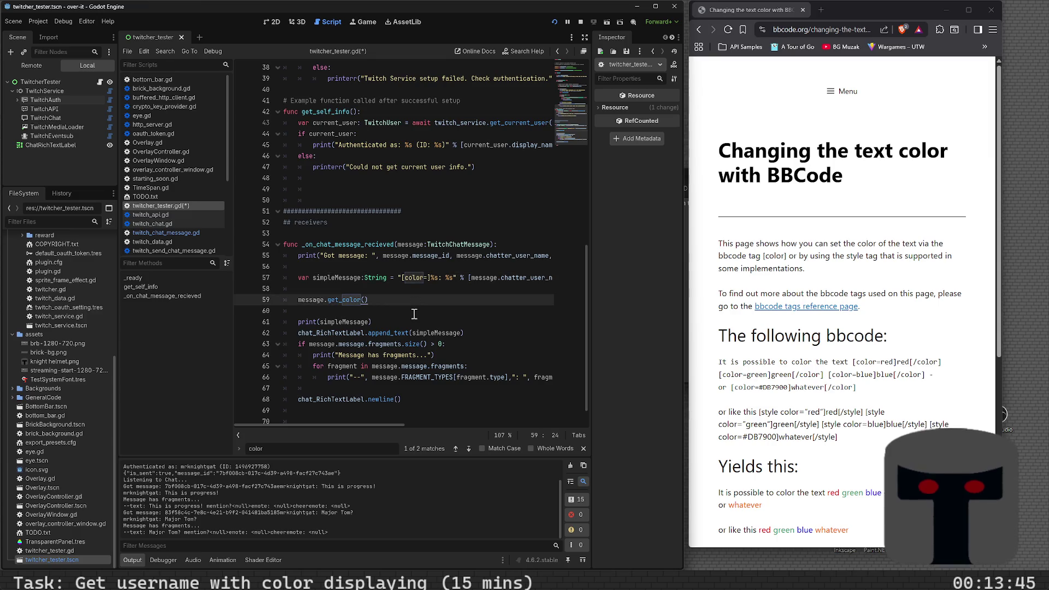
left_click(349, 300, "ctrl")
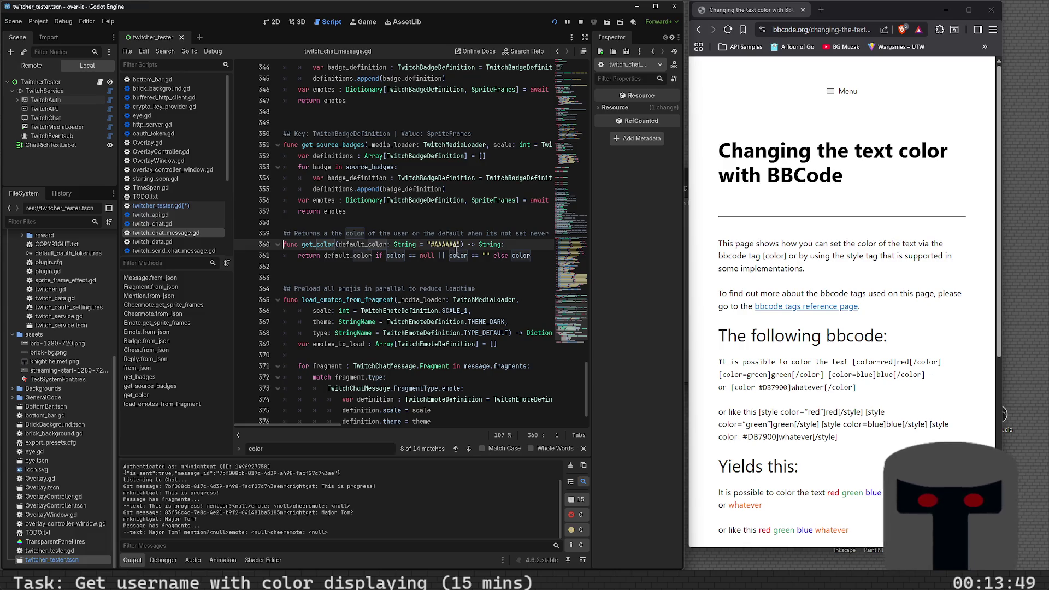
mouse_move(456, 255)
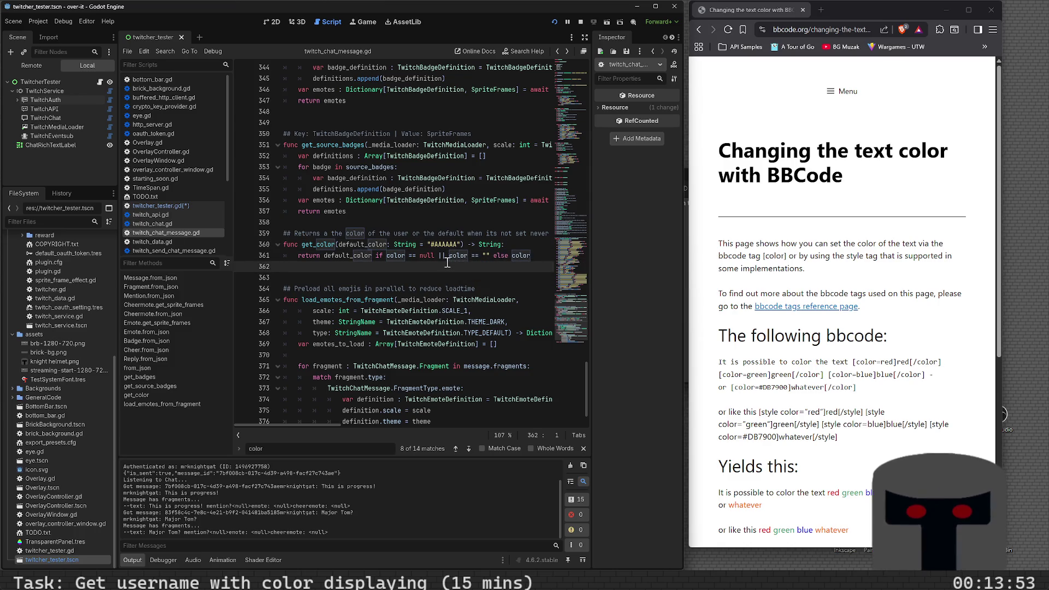
key("alt+Left")
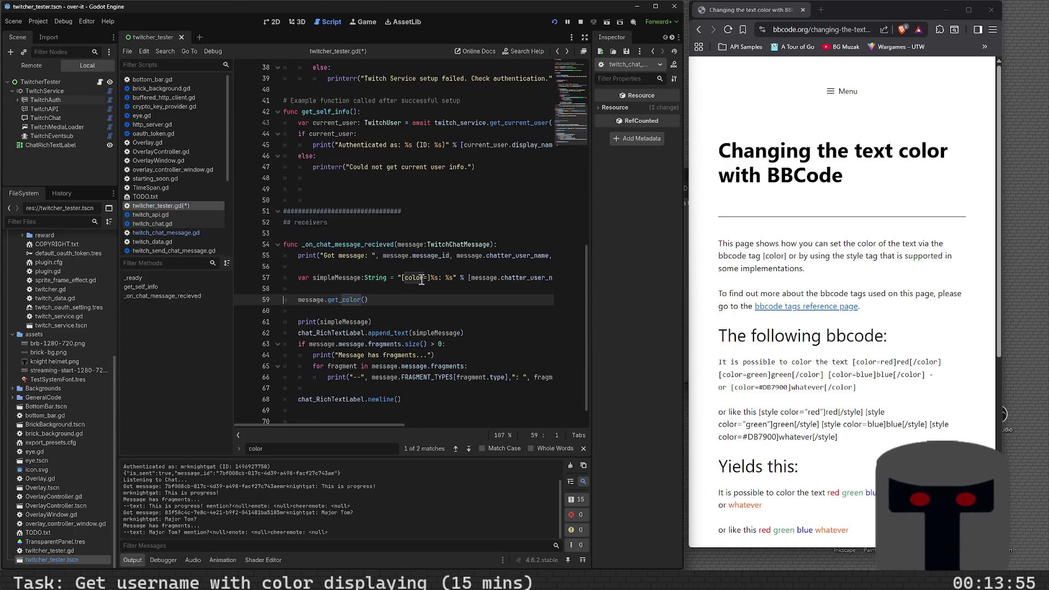
- Complete the format string as "[color=%s]%s[/color]: %s"
left_click(426, 277)
type("%s")
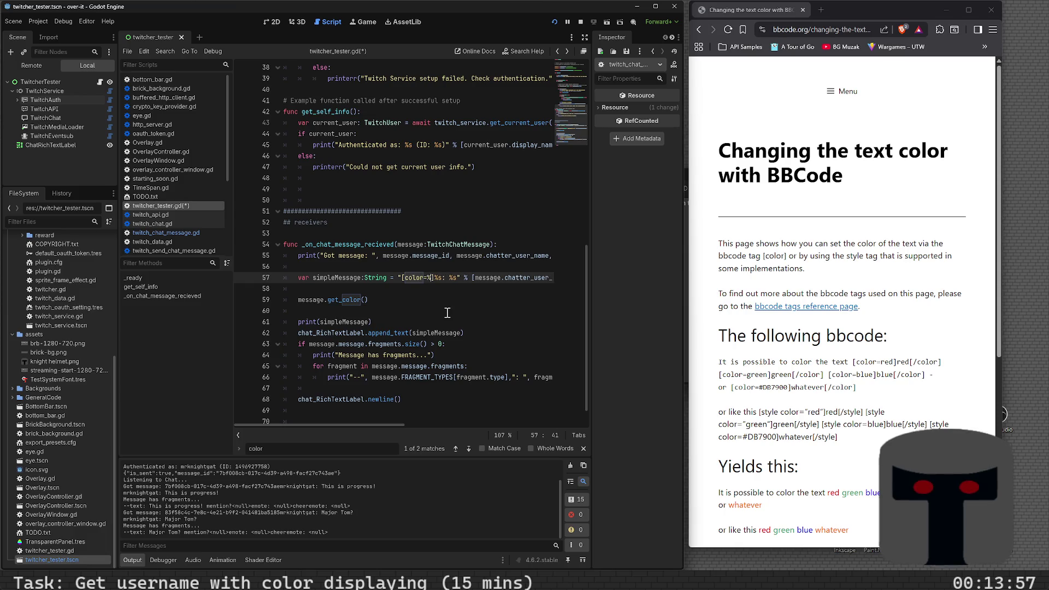
key("Right")
key("Right")
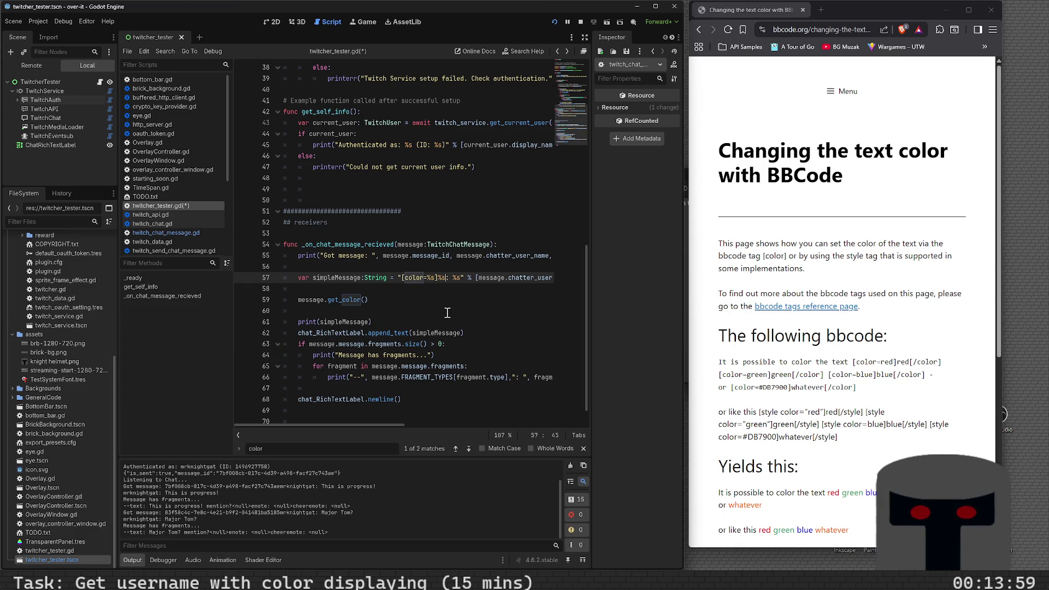
type("[/col")
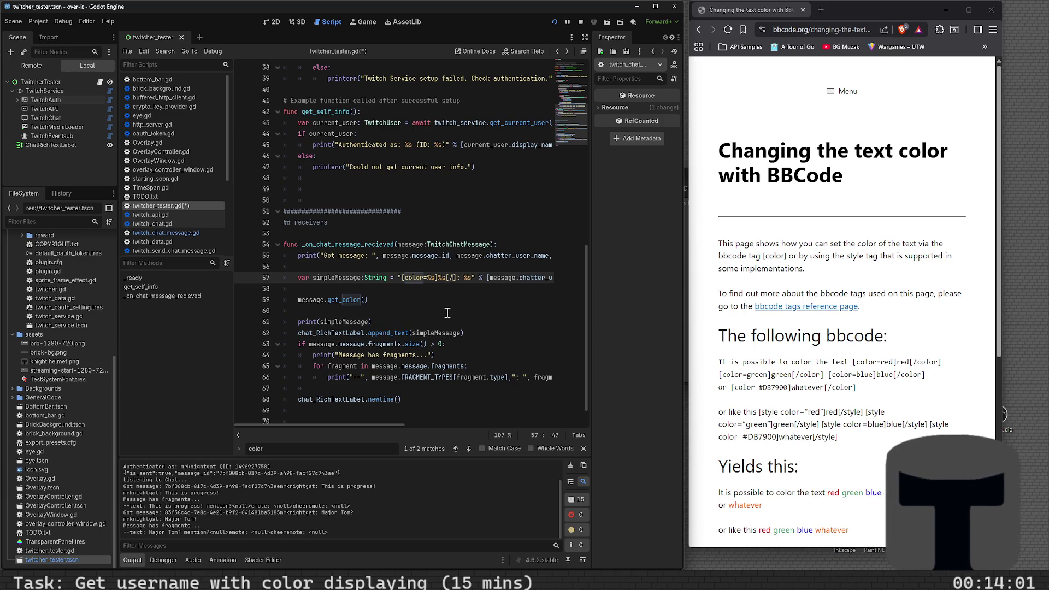
type("or]")
key("Right")
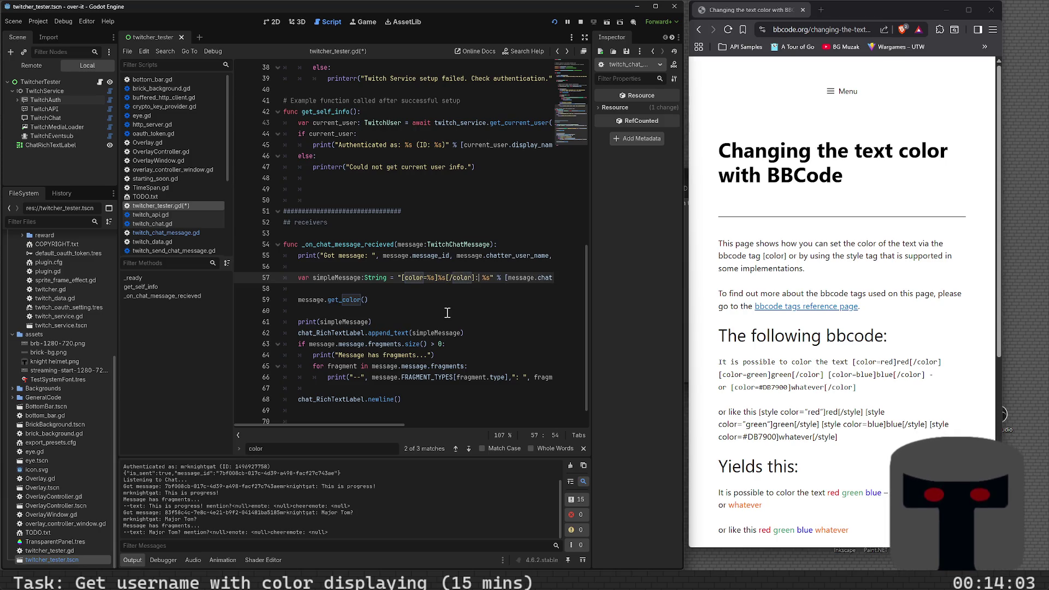
key("Right")
key("Right")
key("Right")
- Add message.get_color() as the first format argument, save, and run with F5
key("ctrl+Right")
key("ctrl+Right")
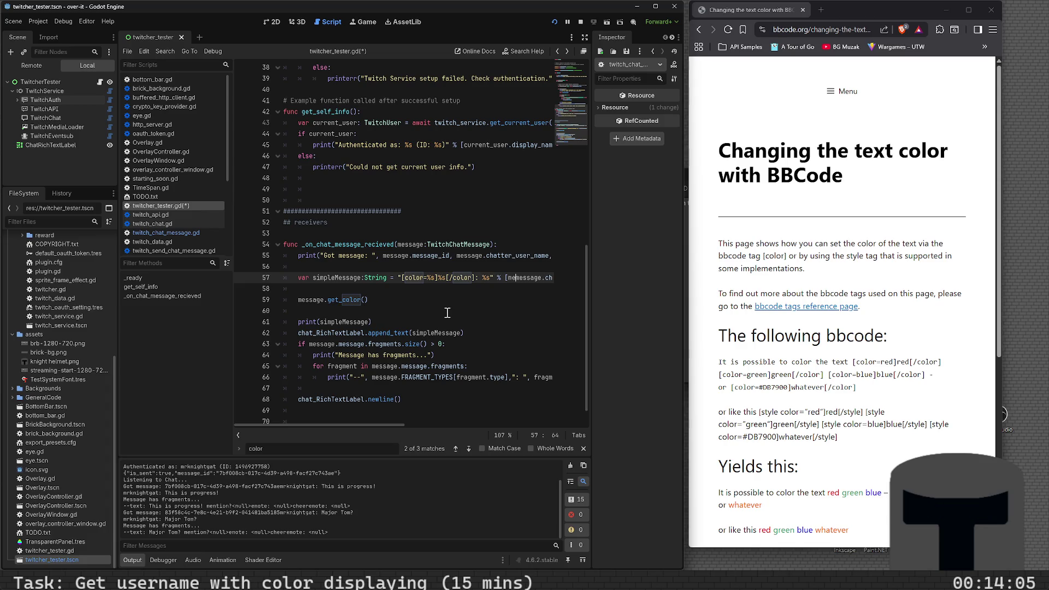
key("ctrl+Delete")
type("get_color,mes")
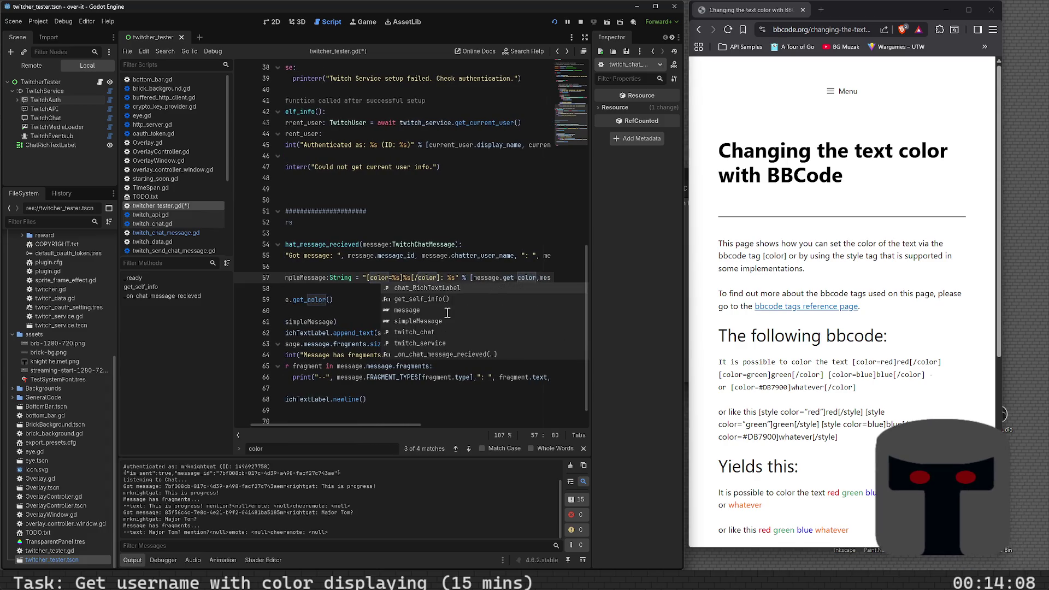
key("BackSpace")
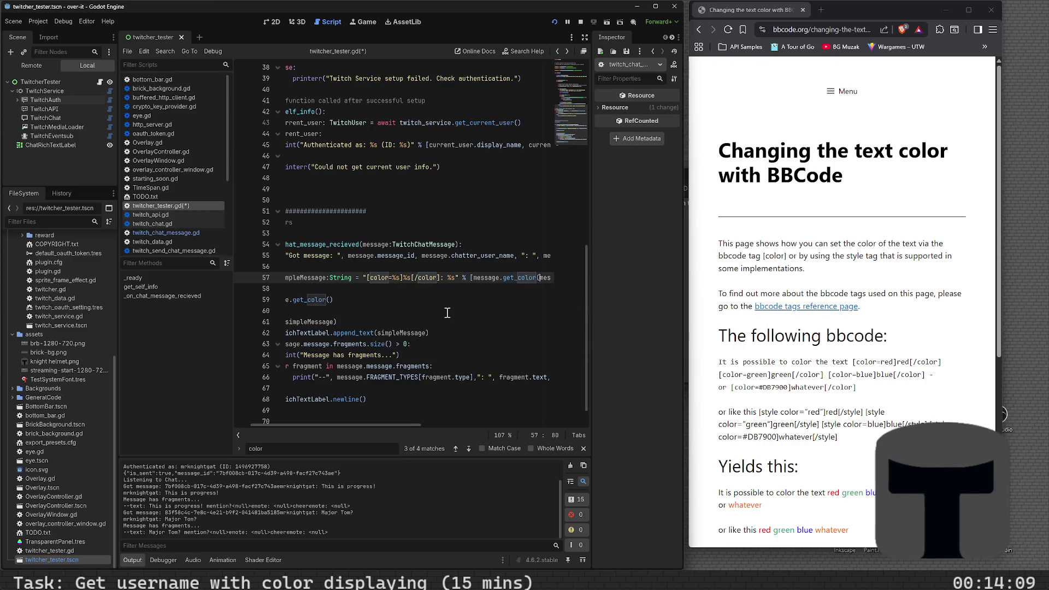
type("(),")
key("ctrl+s")
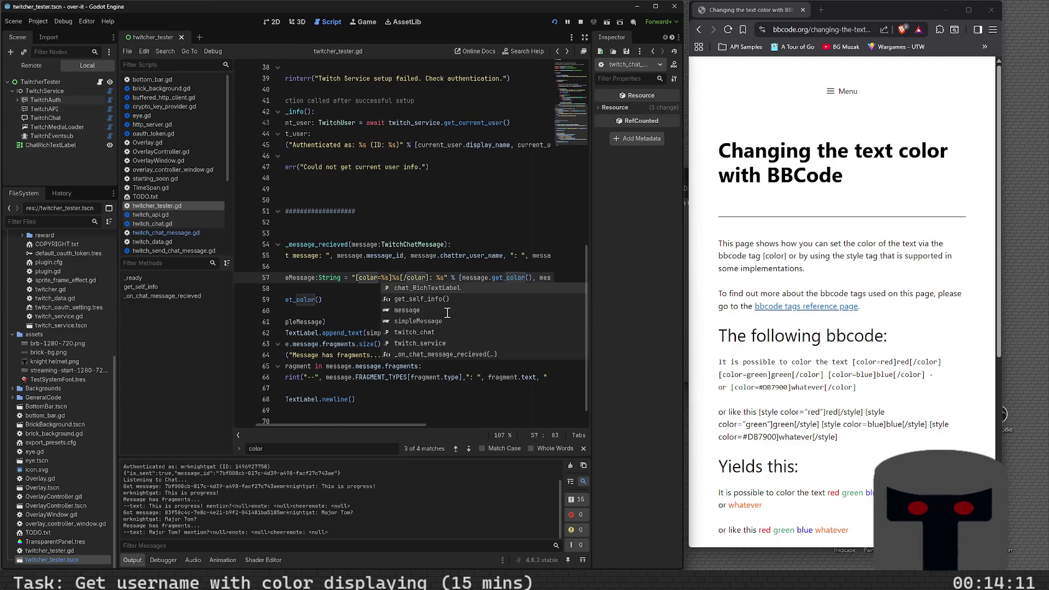
key("F5")
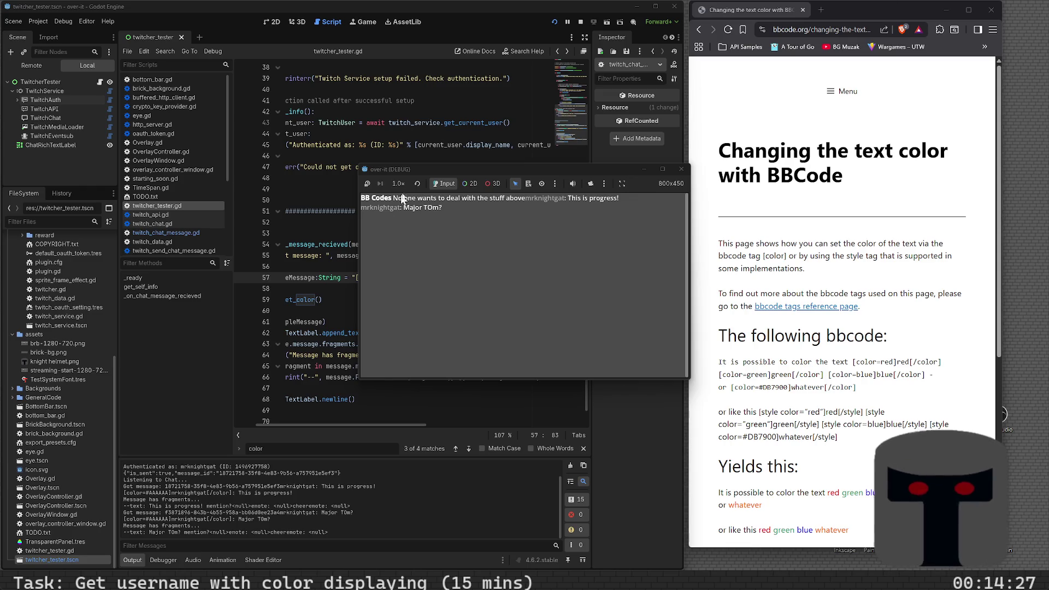
left_click_drag(432, 171, 617, 209)
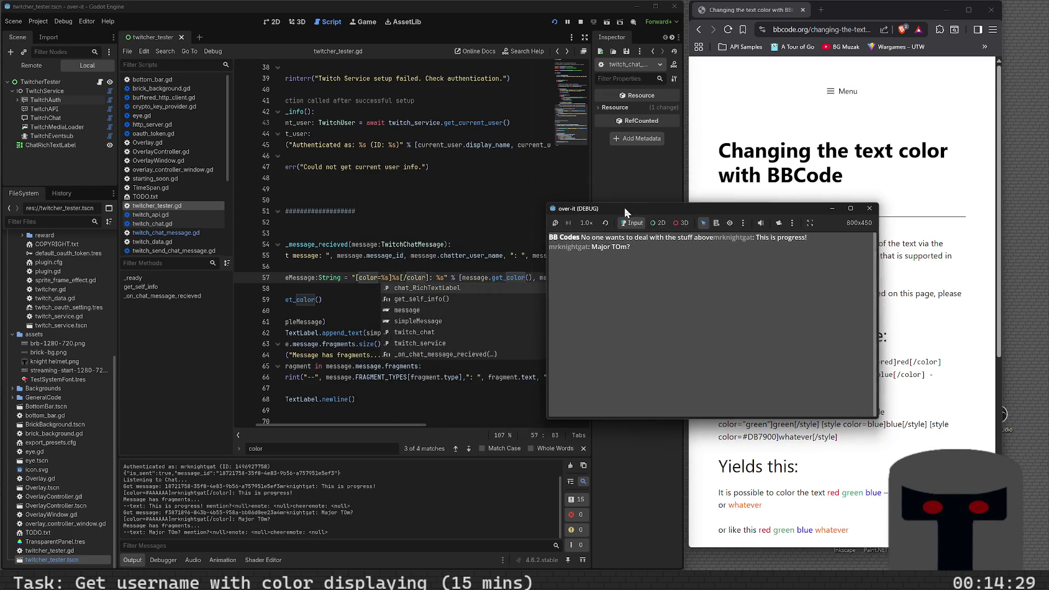
- Wrap the colored username on line 57 in [b]…[/b], save, and rerun with F5
left_click(395, 278)
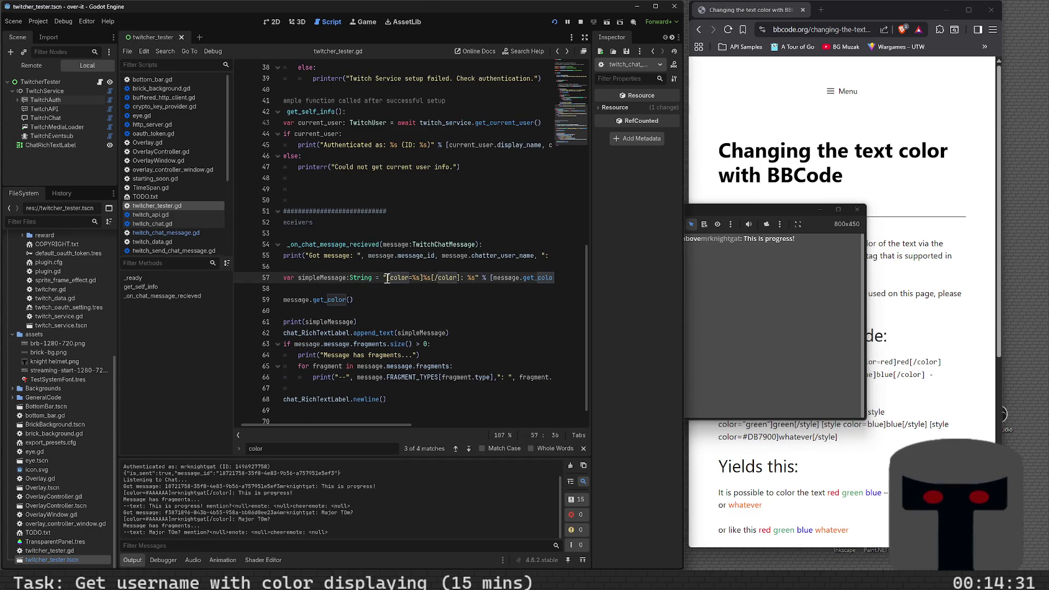
left_click(385, 278)
type("[b]")
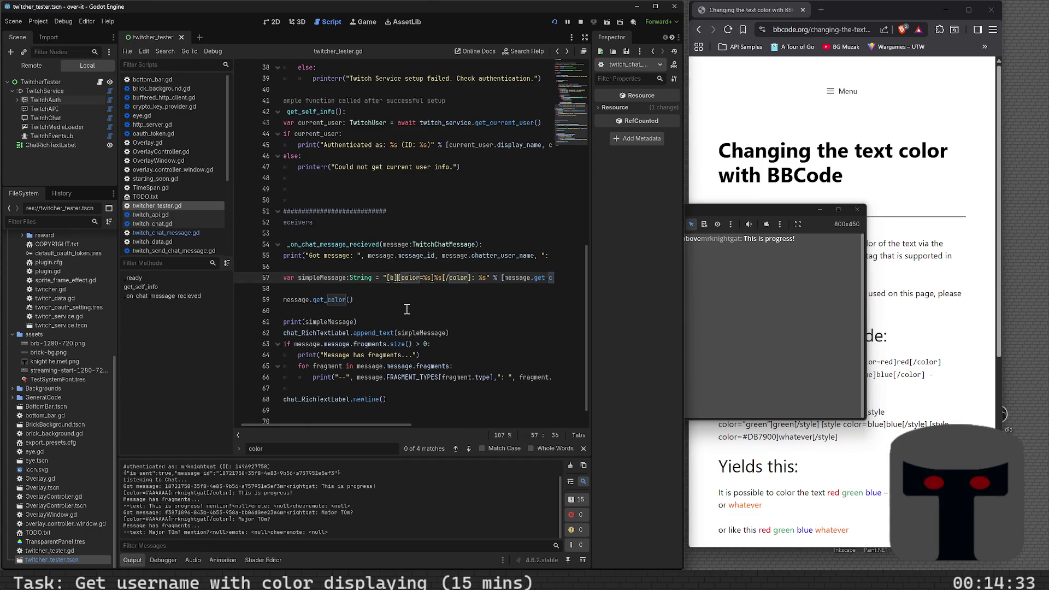
key("Right")
key("Right")
key("Right")
key("Right")
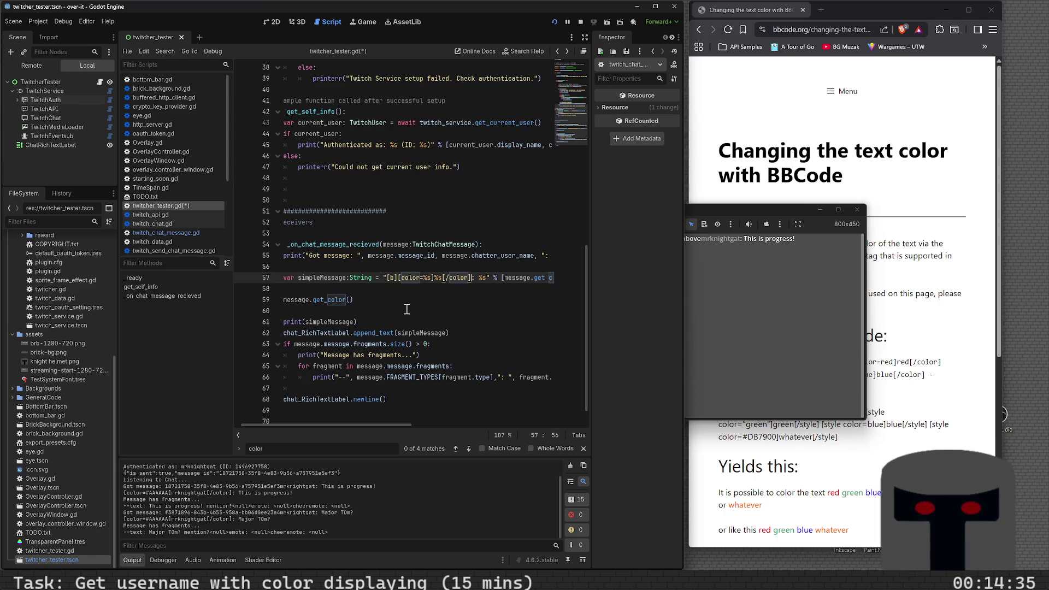
type("[/b]")
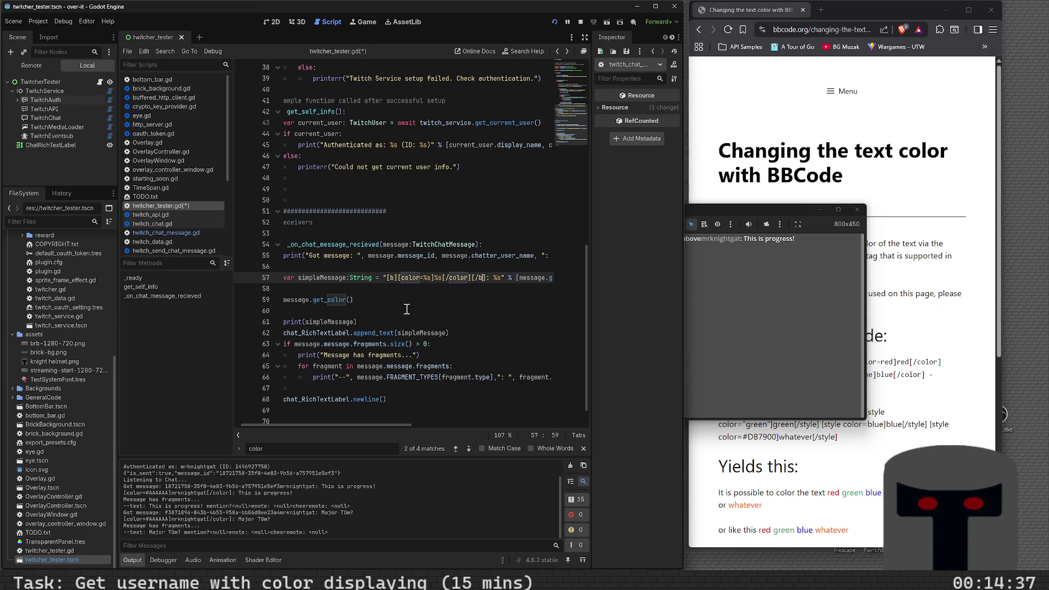
key("ctrl+s")
key("F5")
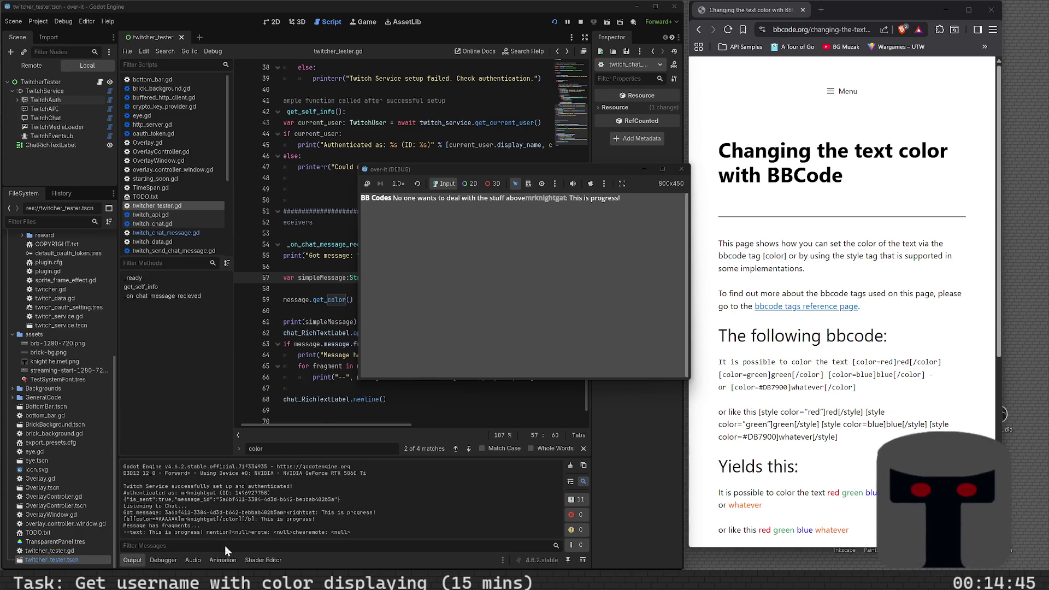
- Bring the running game window forward and move it over the browser to view the chat
left_click(270, 465)
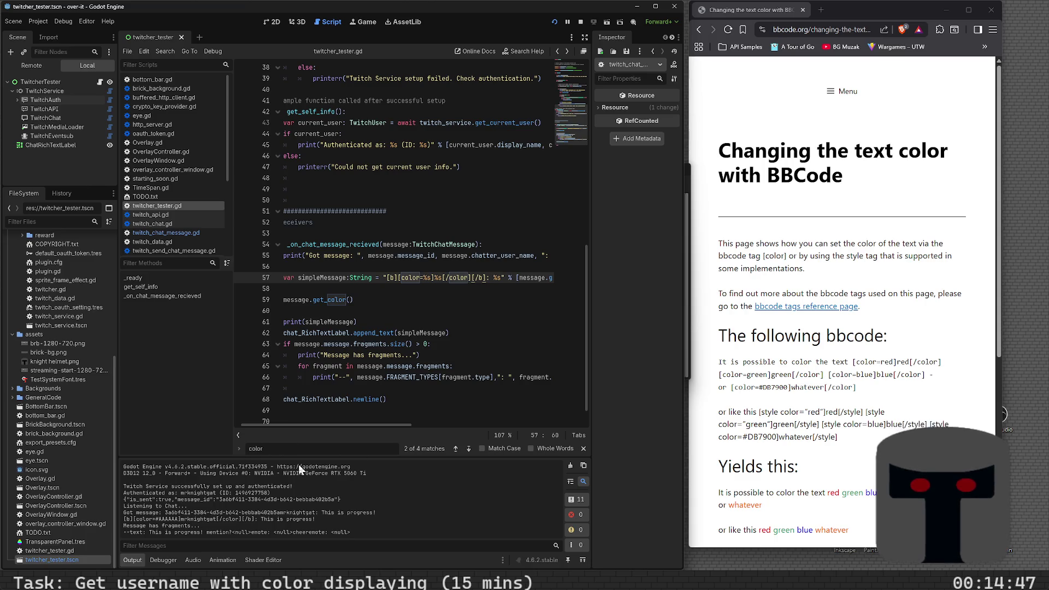
left_click(399, 312)
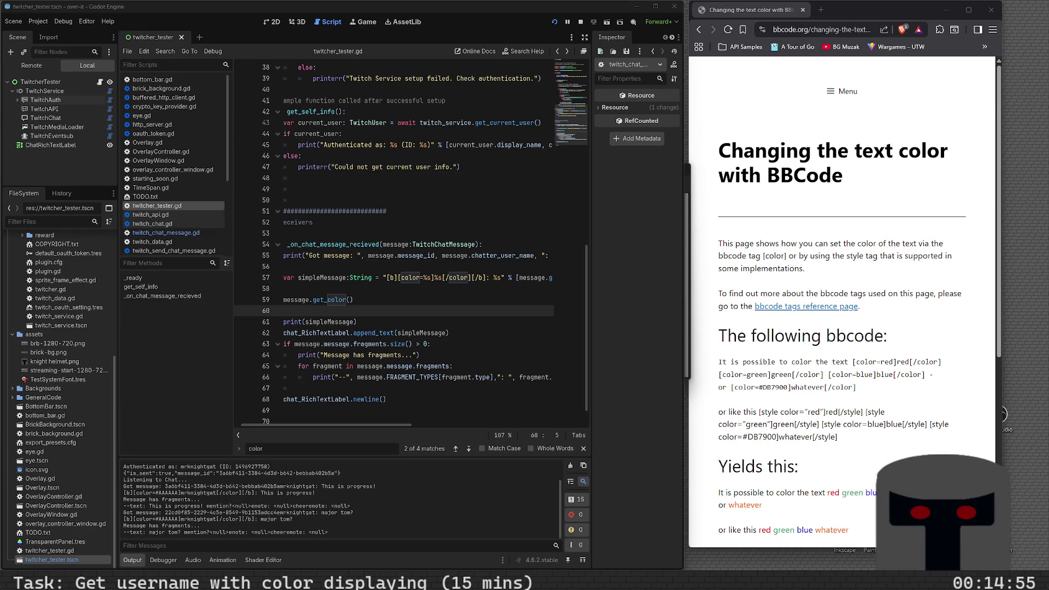
mouse_move(374, 581)
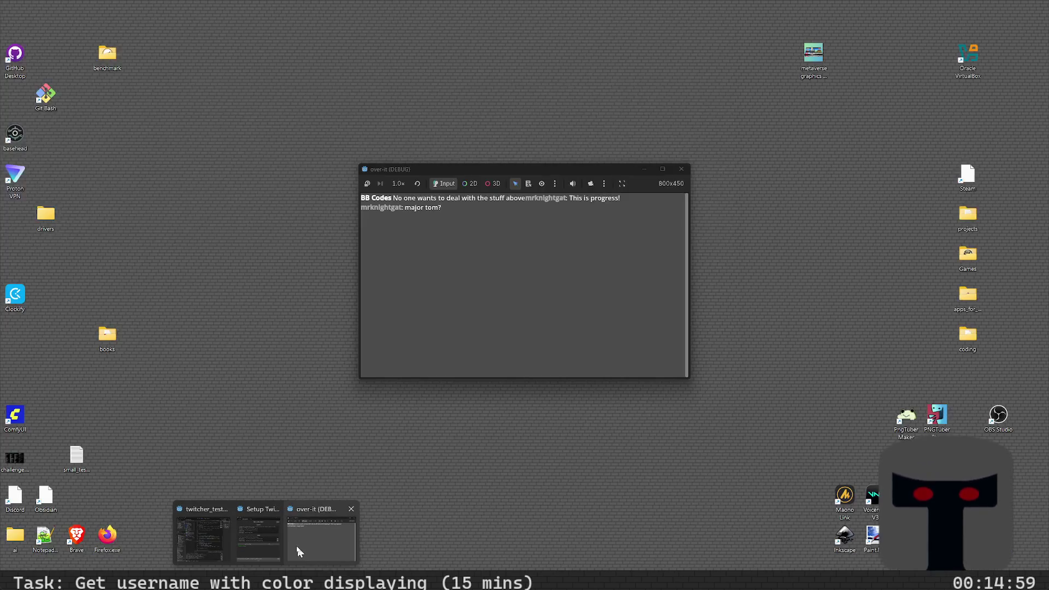
left_click(296, 545)
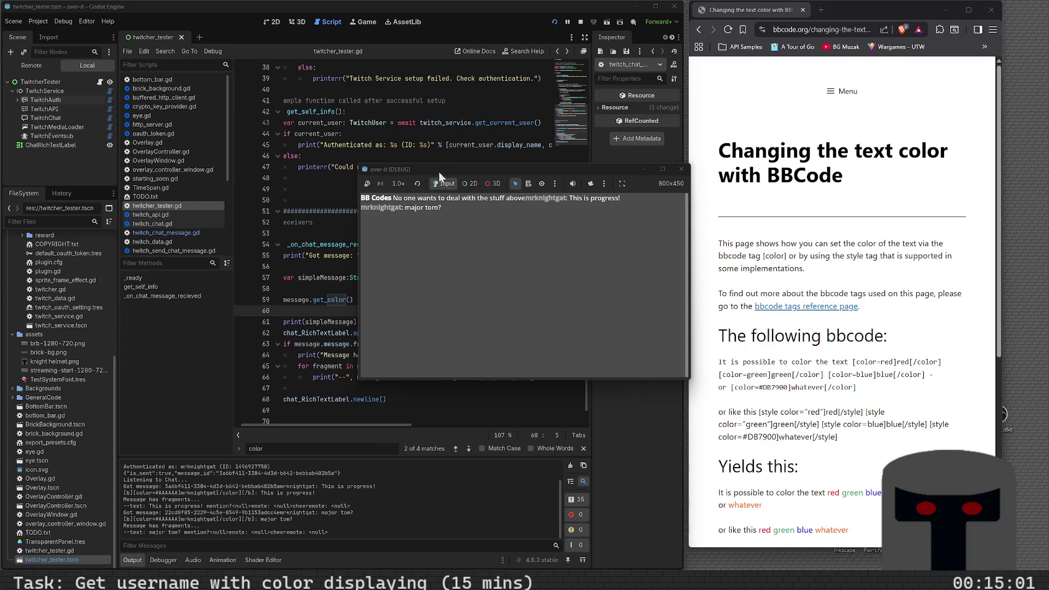
mouse_move(438, 172)
left_mouse_down()
mouse_move(605, 188)
mouse_move(792, 171)
left_mouse_up()
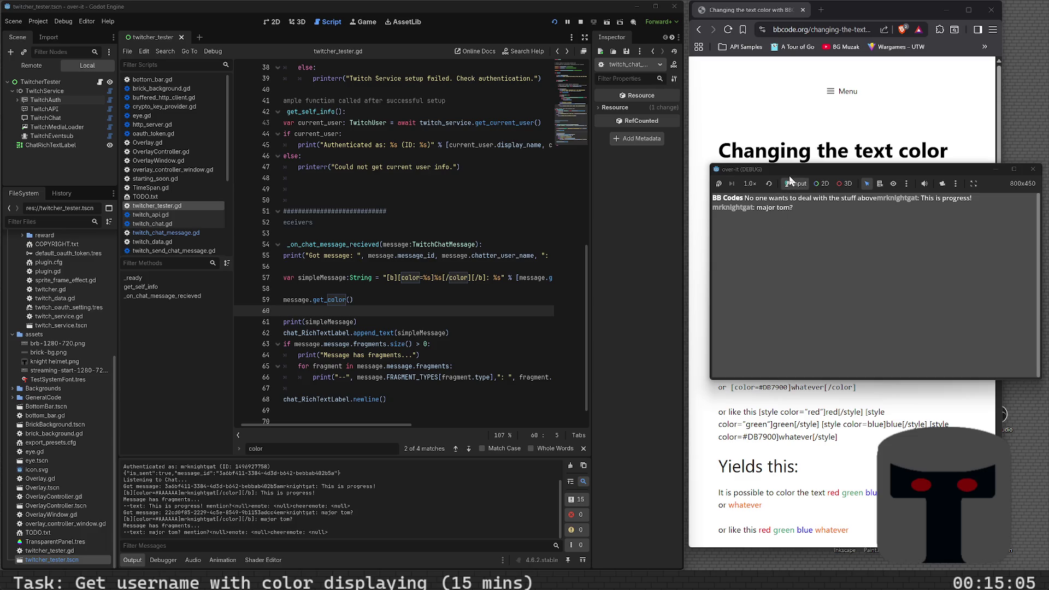
scroll(392, 292, "up", 12)
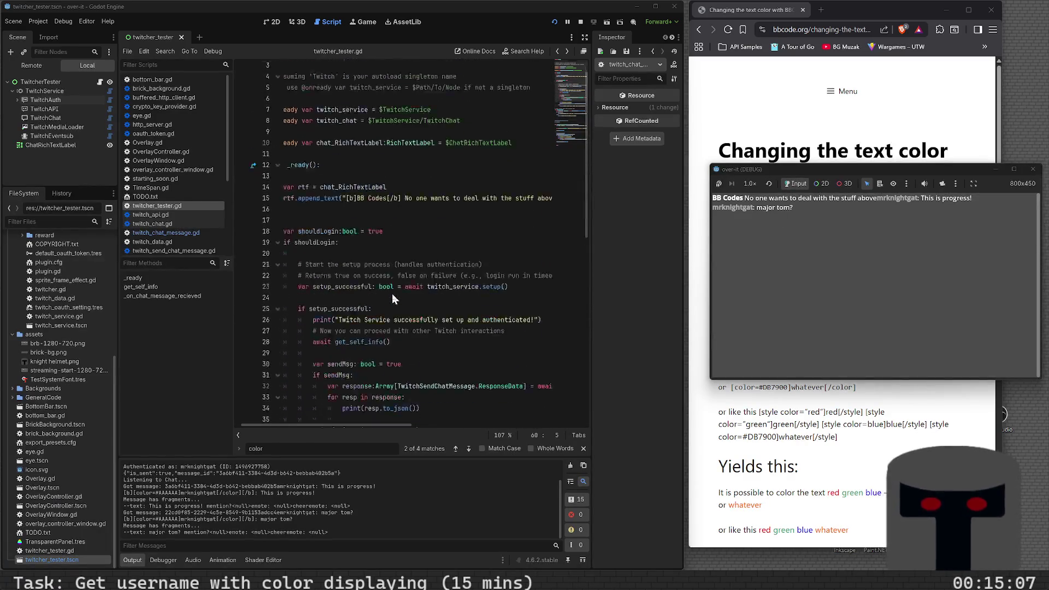
- Add rtf.newline() on line 16 of _ready after the header text and save the script
left_click(355, 223)
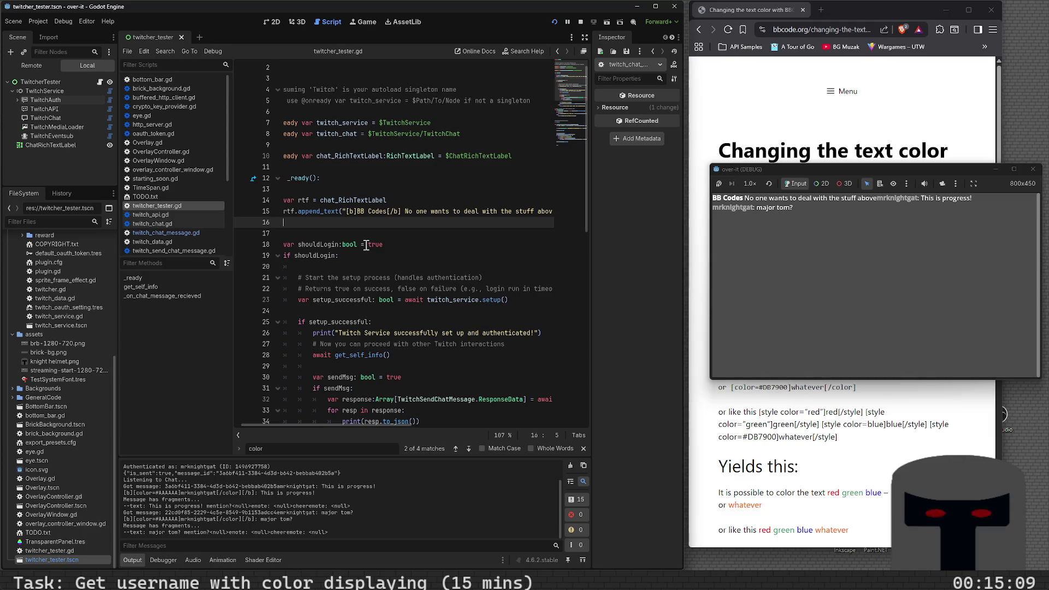
type("rtf.")
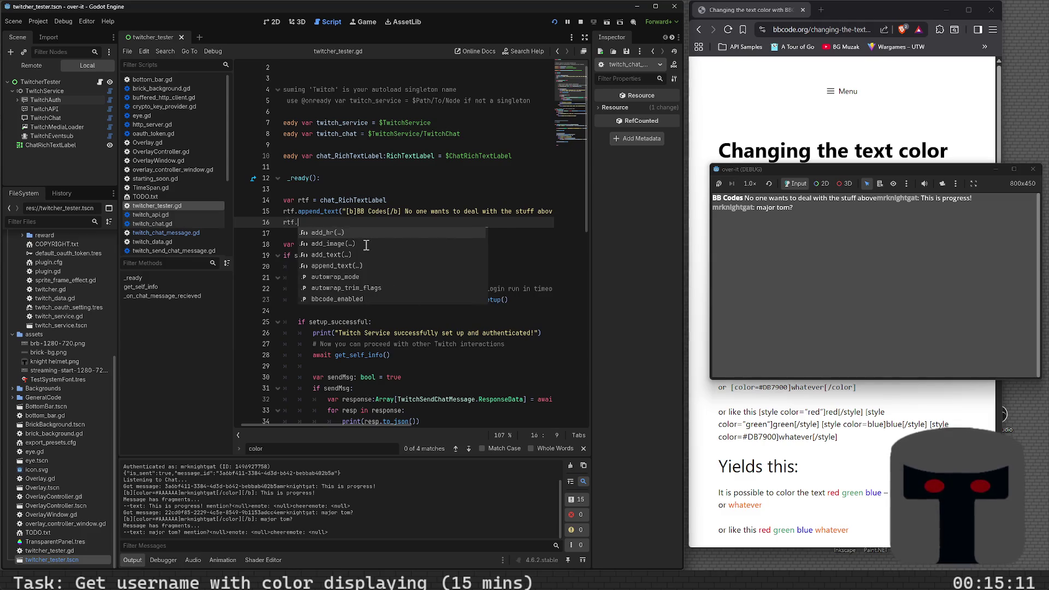
type("new_")
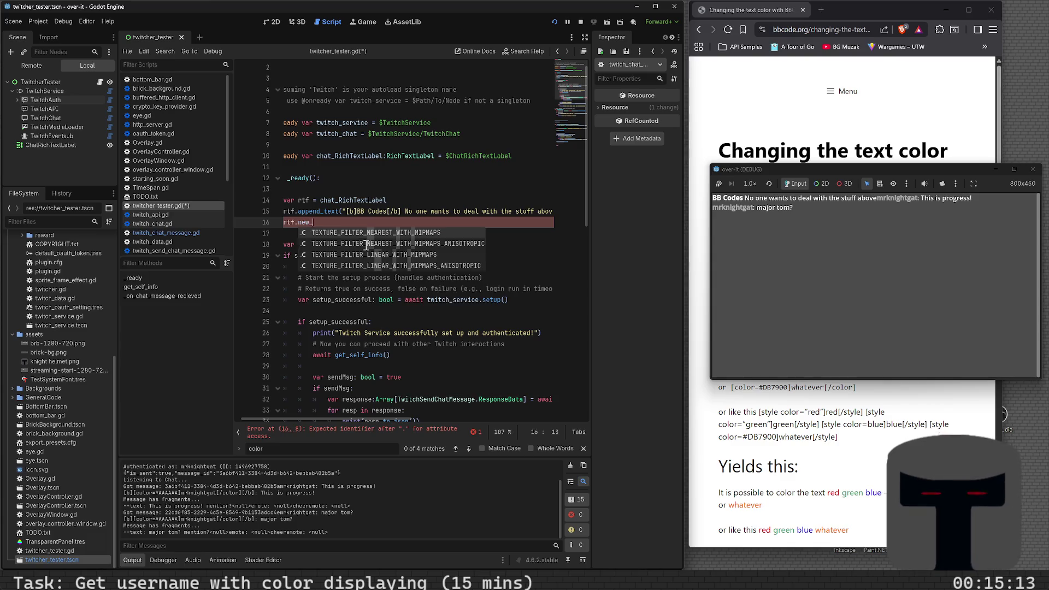
key("BackSpace")
type("line()")
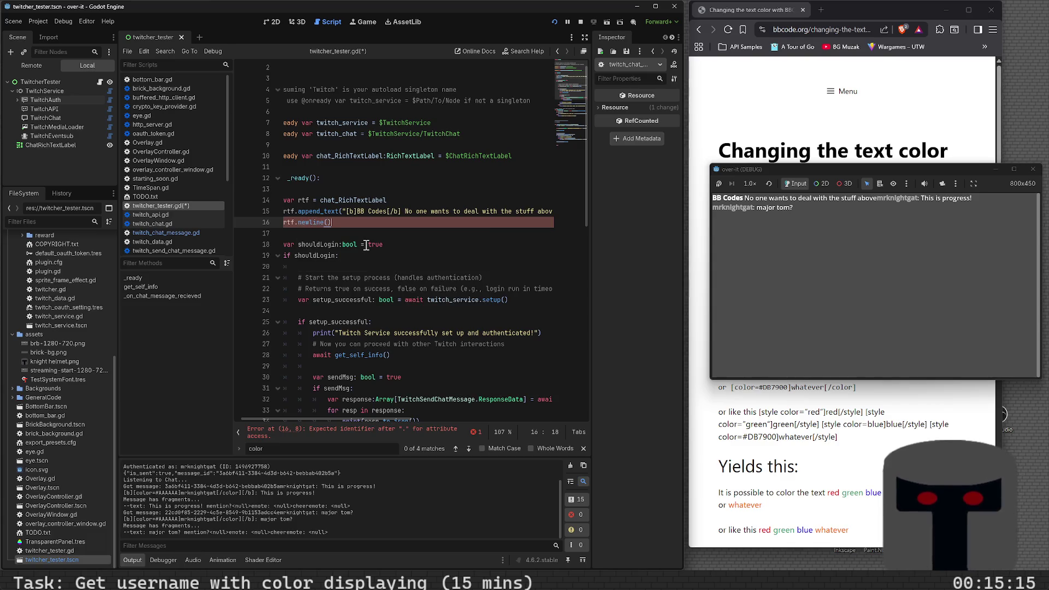
key("ctrl+s")
- Try a message.get_color statement on empty line 60, clear it again, then bring up Firefox
scroll(366, 244, "down", 10)
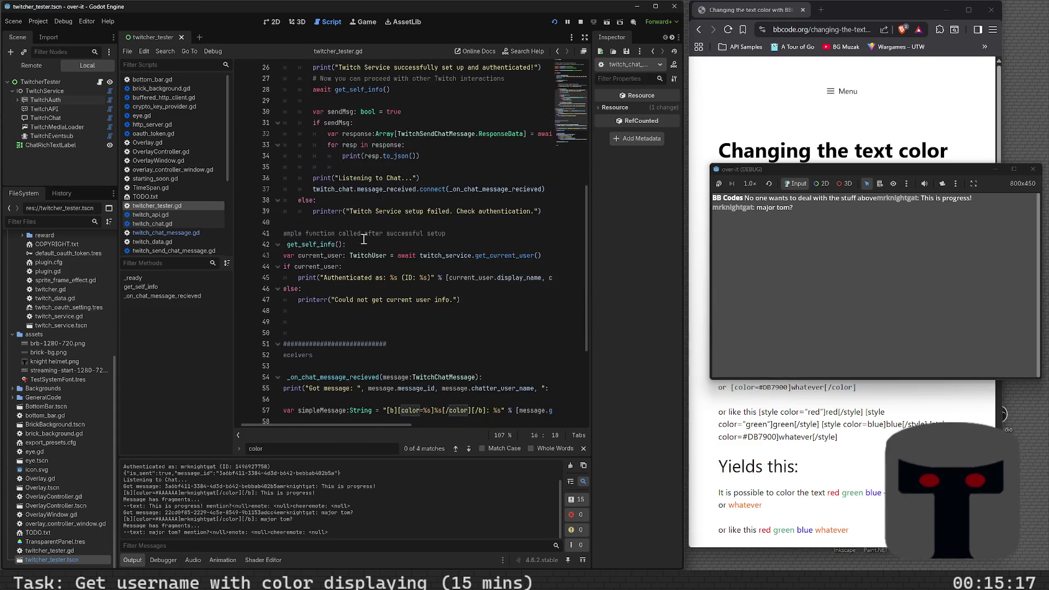
scroll(363, 247, "down", 2)
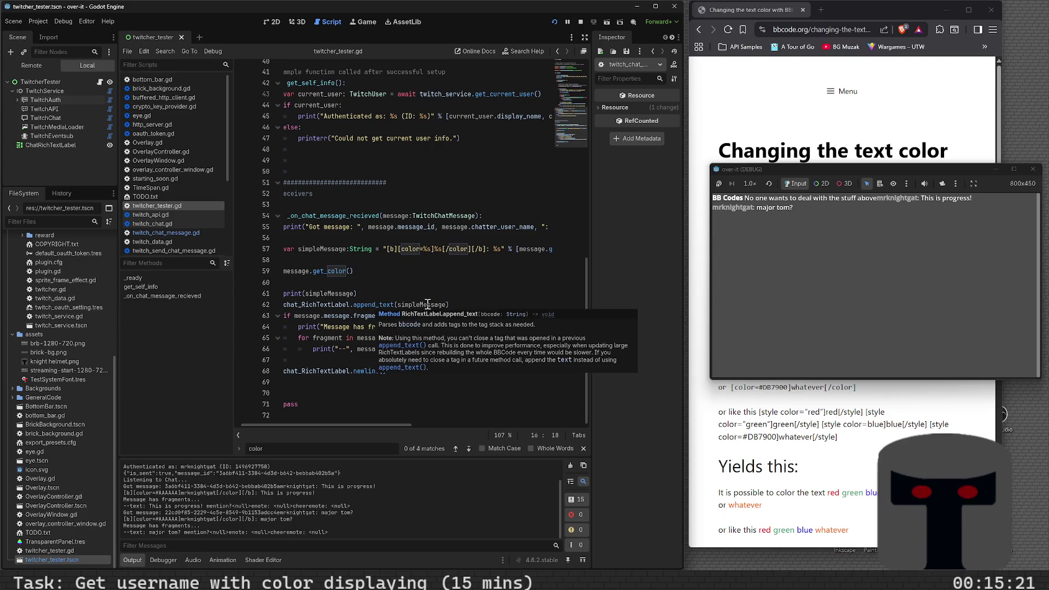
mouse_move(428, 304)
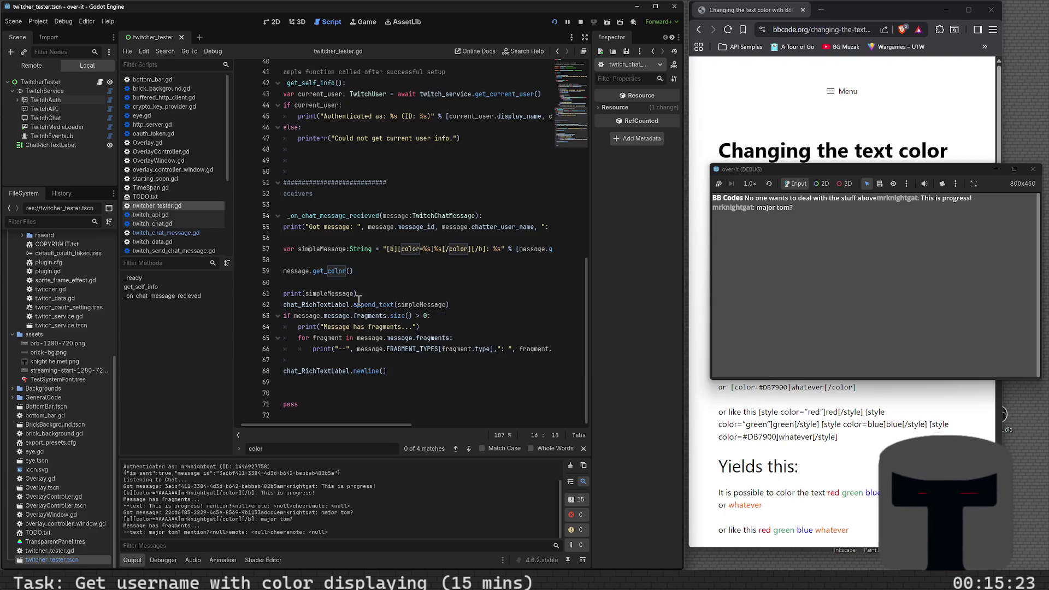
mouse_move(372, 306)
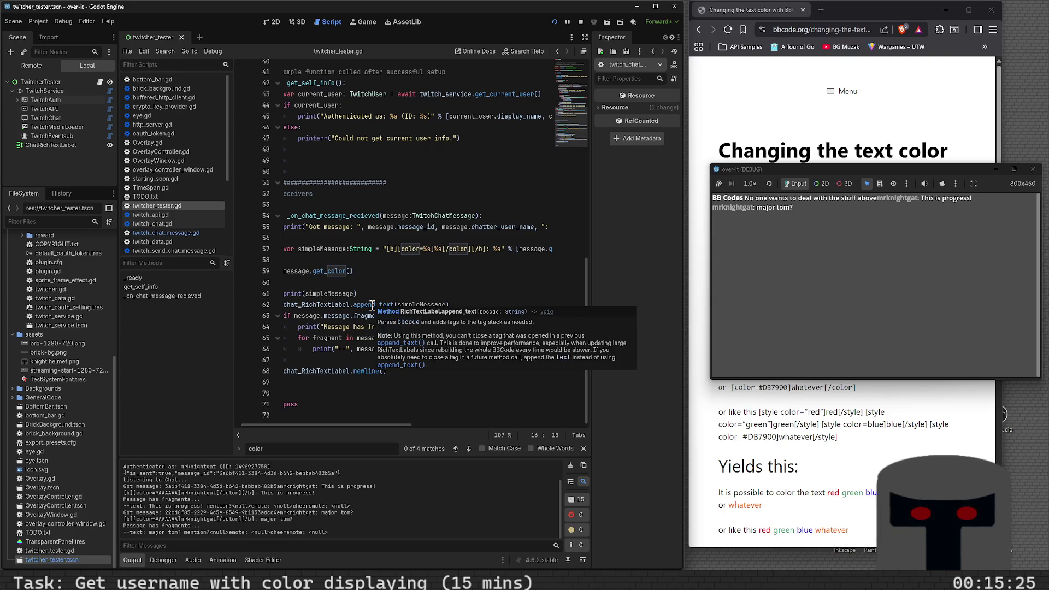
left_click(390, 295)
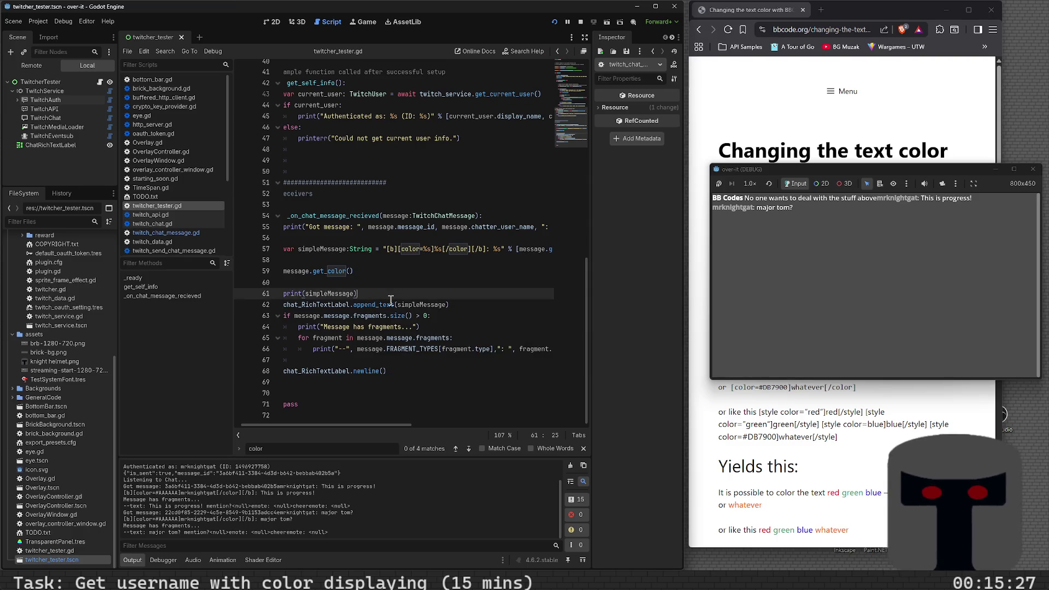
mouse_move(390, 300)
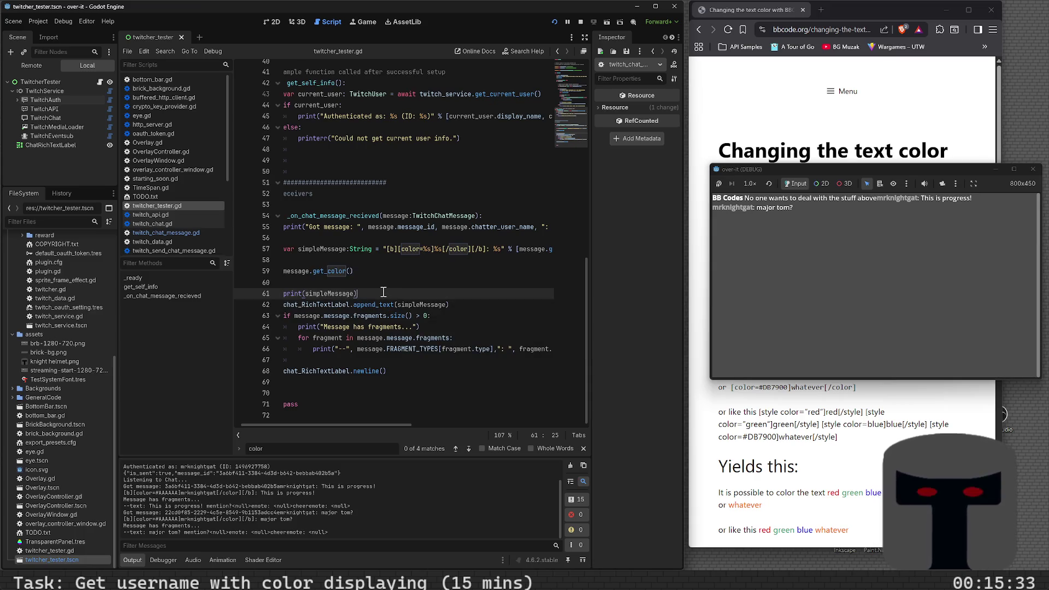
left_click(384, 284)
type("me")
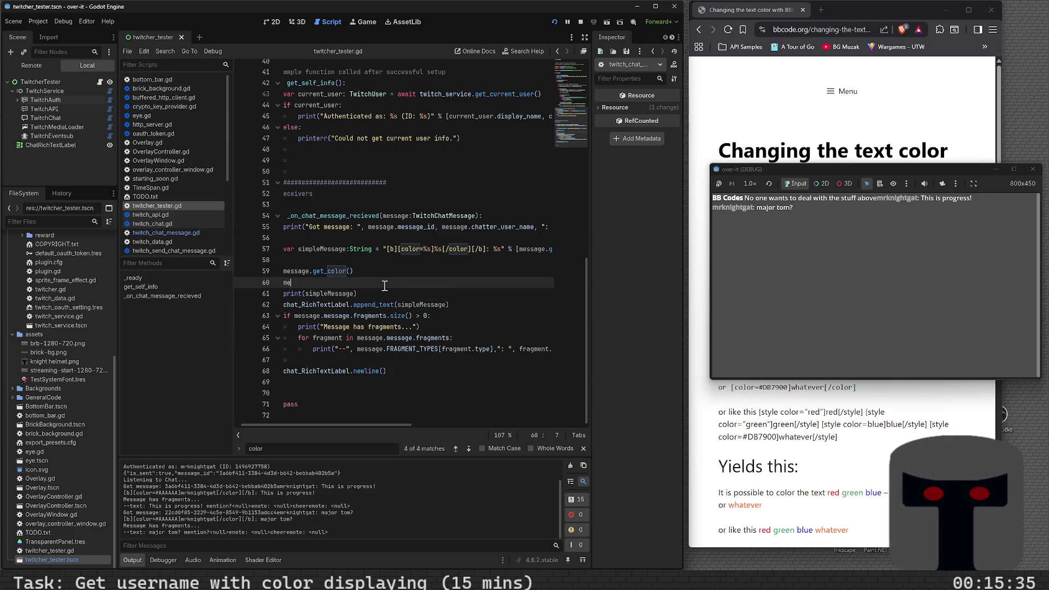
type("ssage.messa")
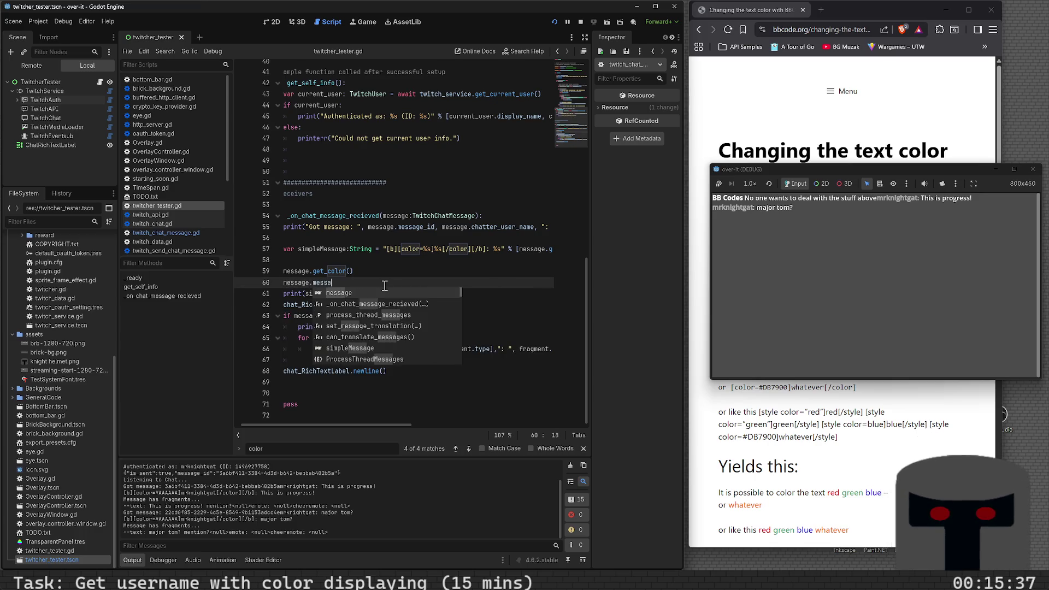
type("ge.get_col")
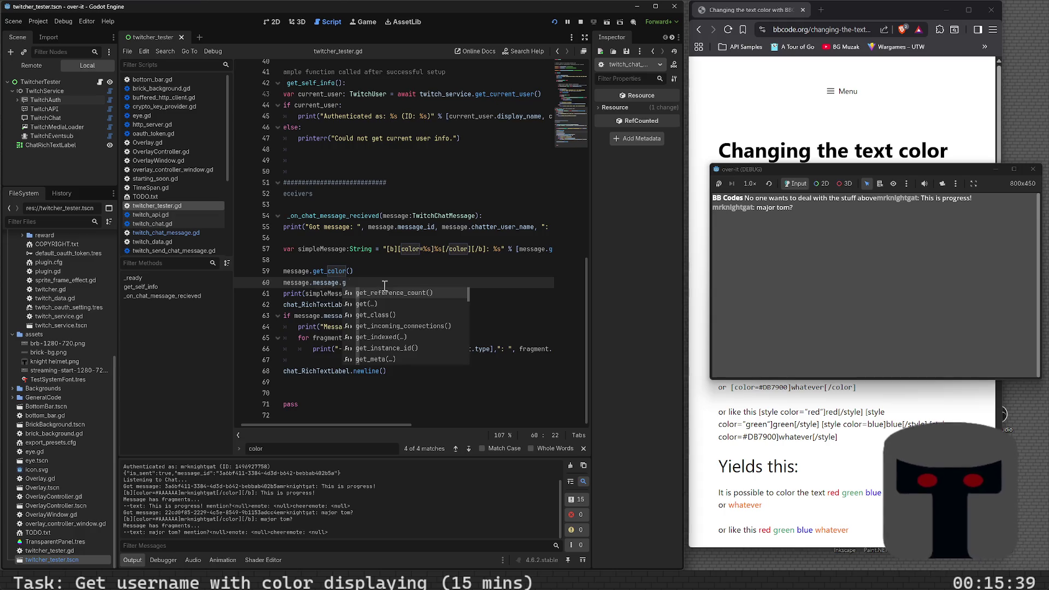
key("BackSpace")
key("BackSpace")
key("BackSpace")
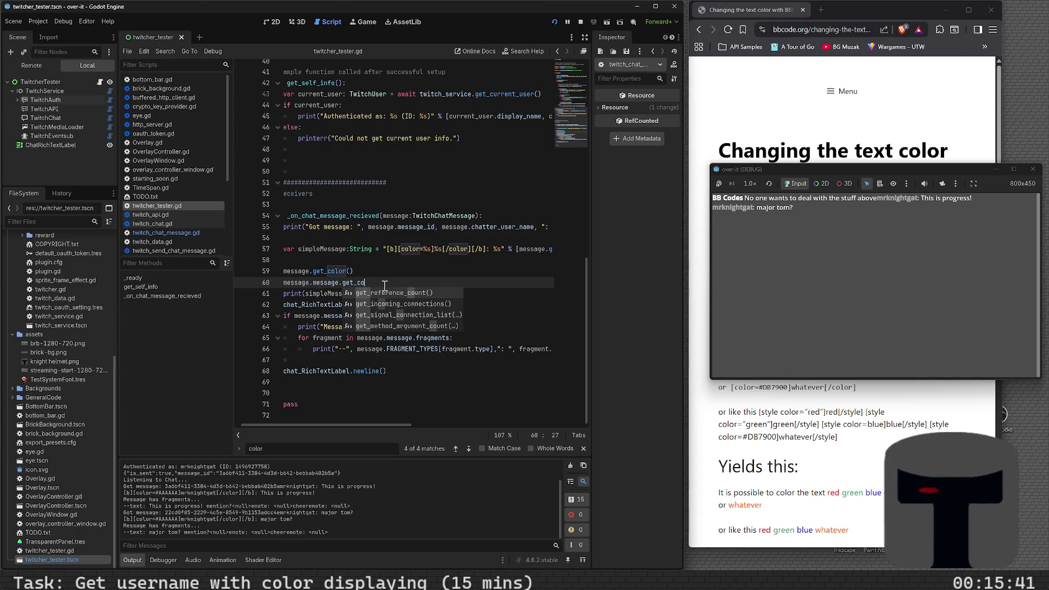
key("BackSpace")
key("BackSpace")
key("BackSpace")
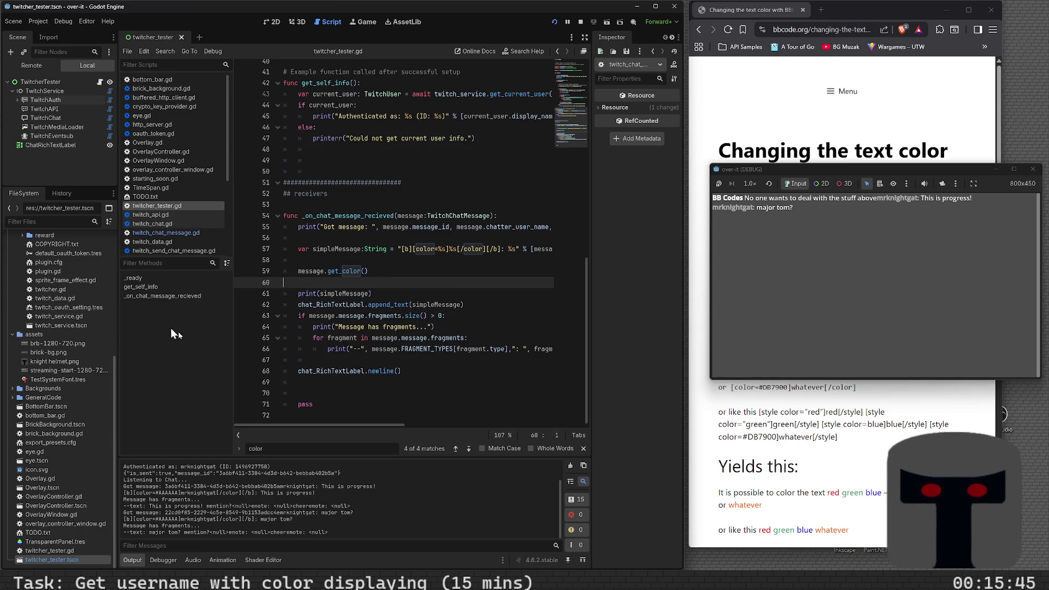
mouse_move(284, 580)
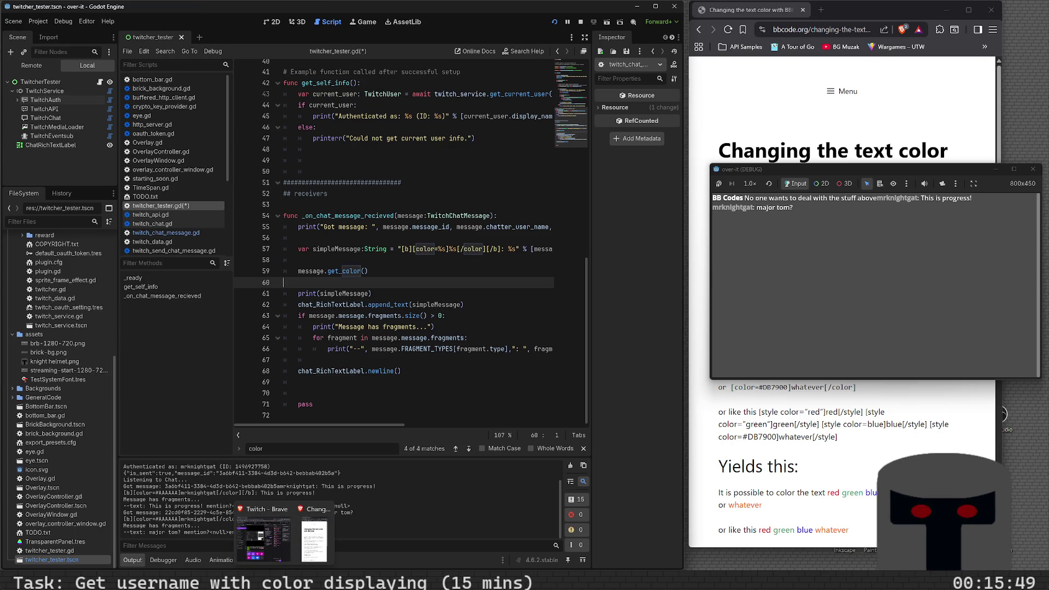
left_click(262, 538)
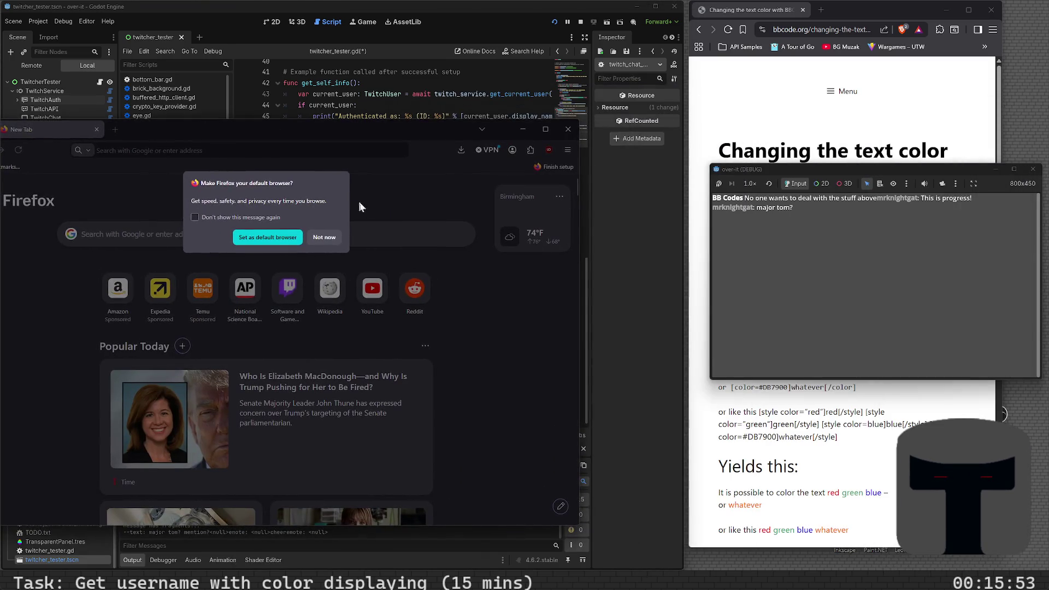
- Decline making Firefox the default browser and return to the Godot script editor
left_click(325, 237)
left_click(234, 123)
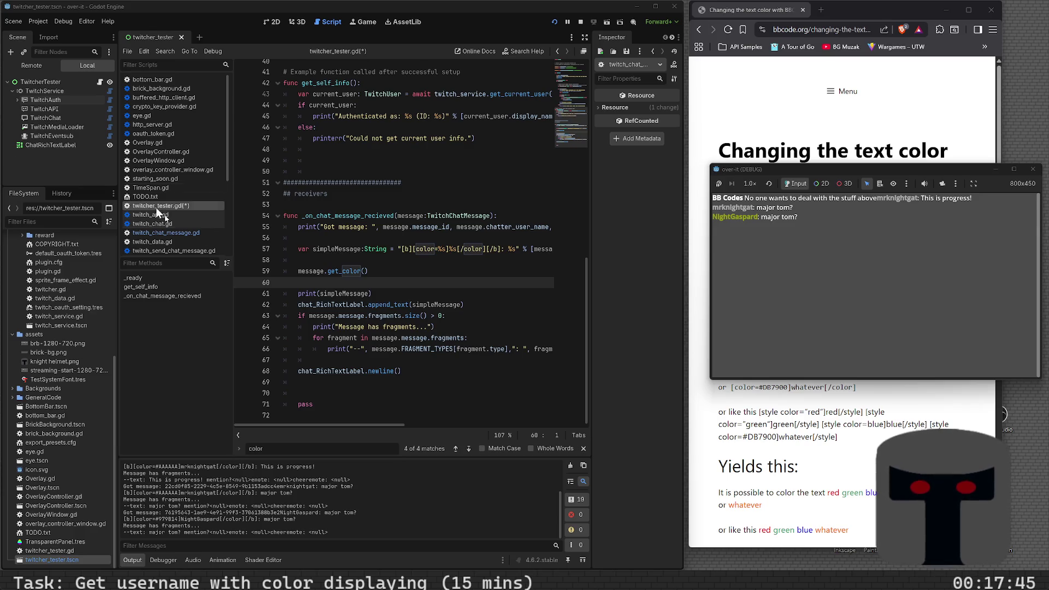
- Insert a print(message.get_color(), message.color) line above the get_color call
left_click(343, 268)
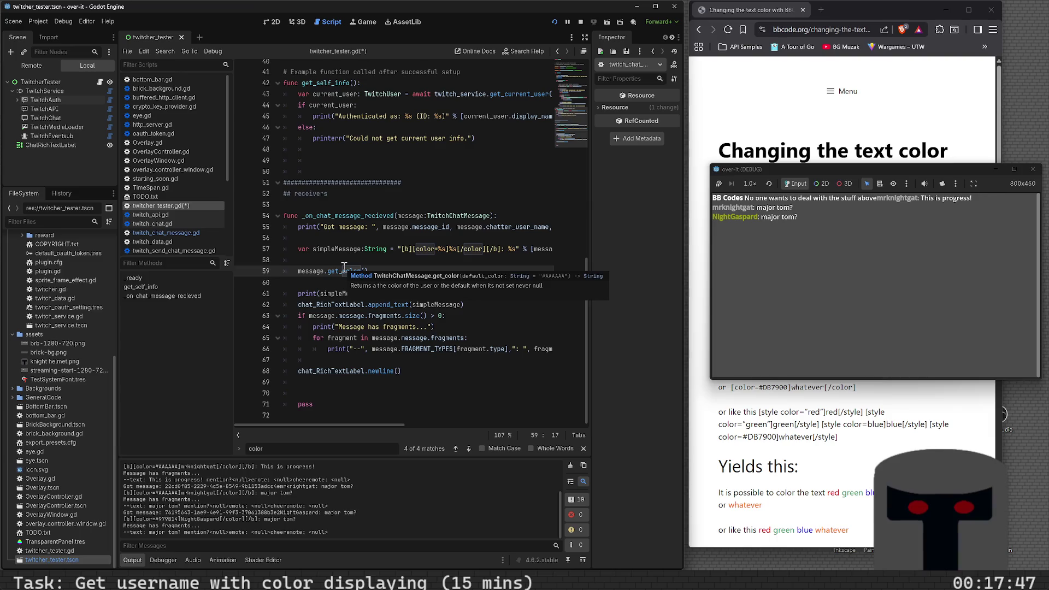
key("ctrl+shift+Return")
type("print(mess")
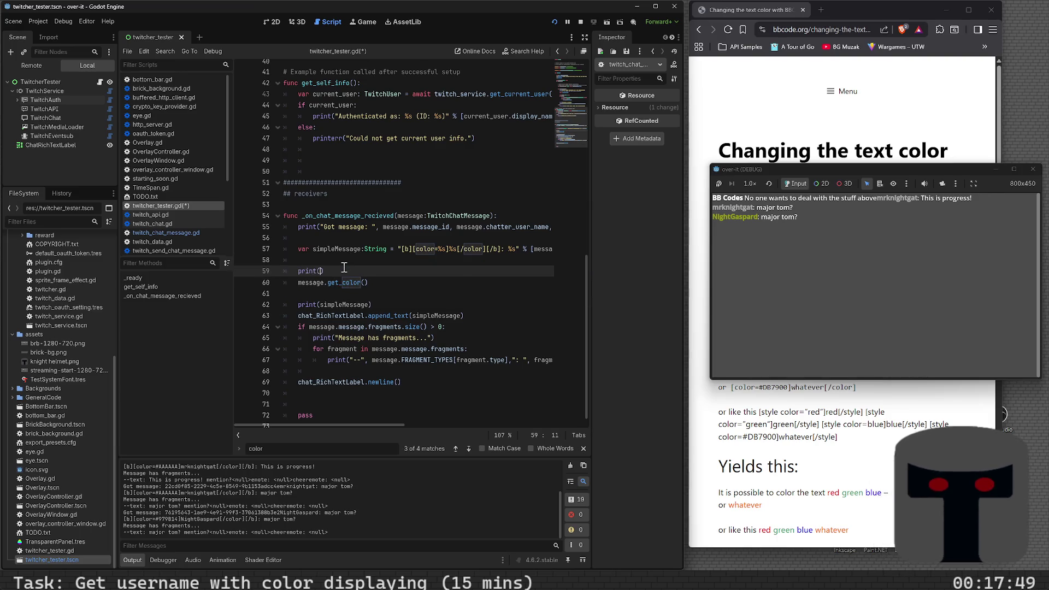
type("age.g")
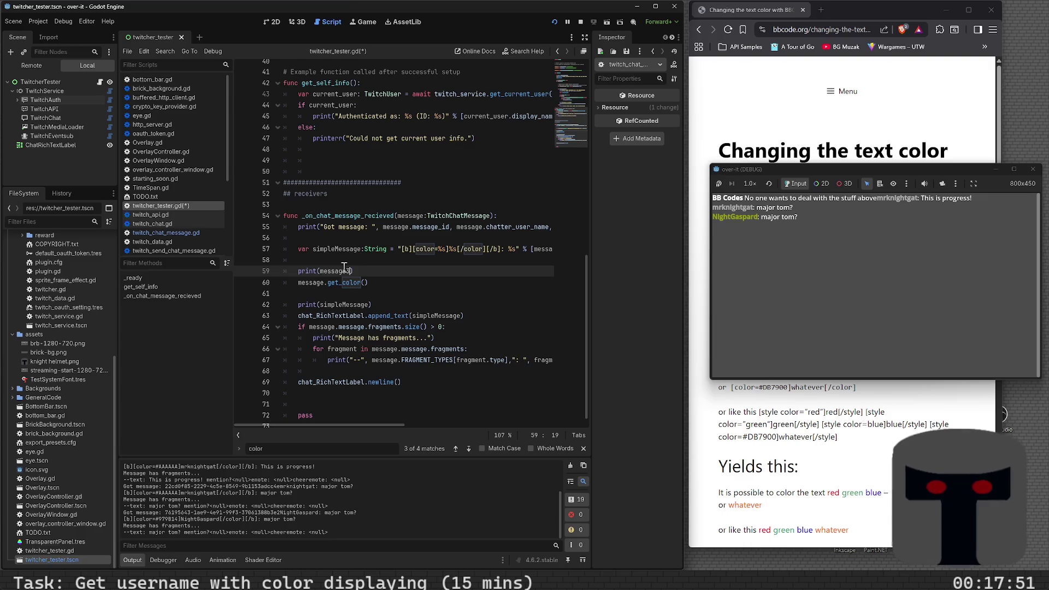
type("et_color()")
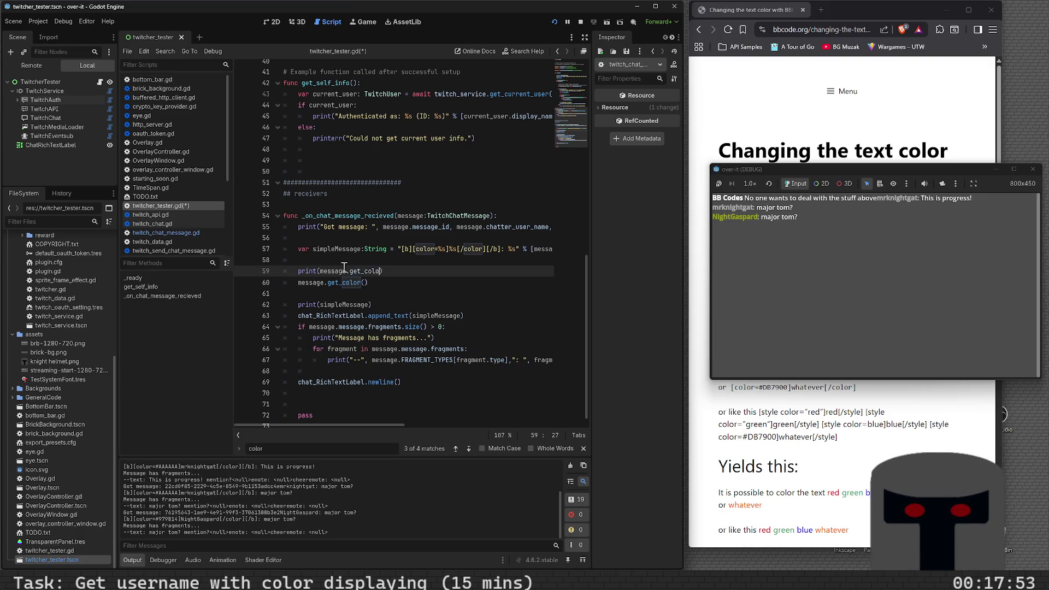
type(", message")
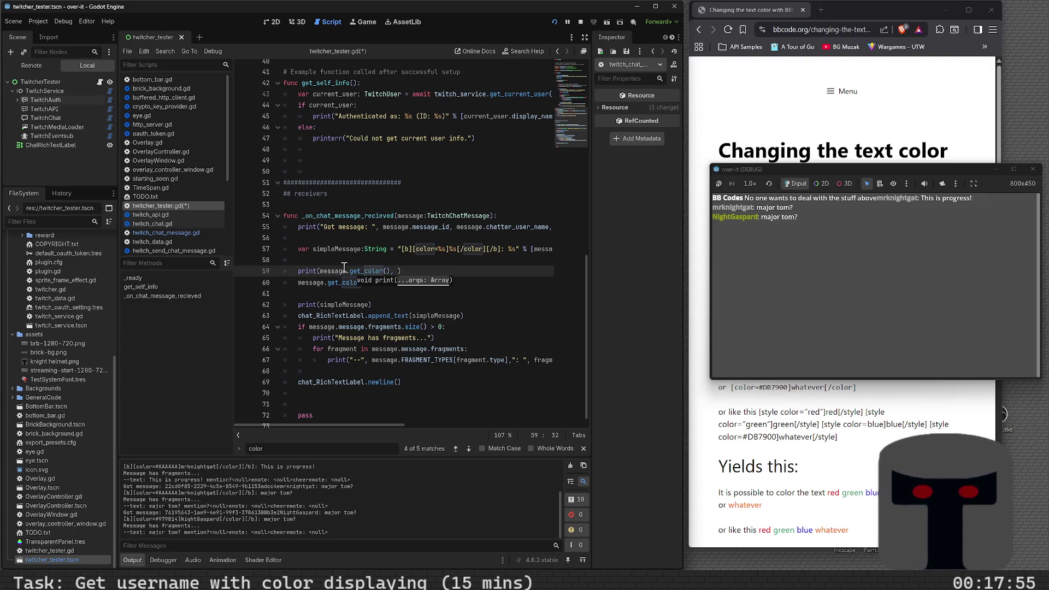
type(".co")
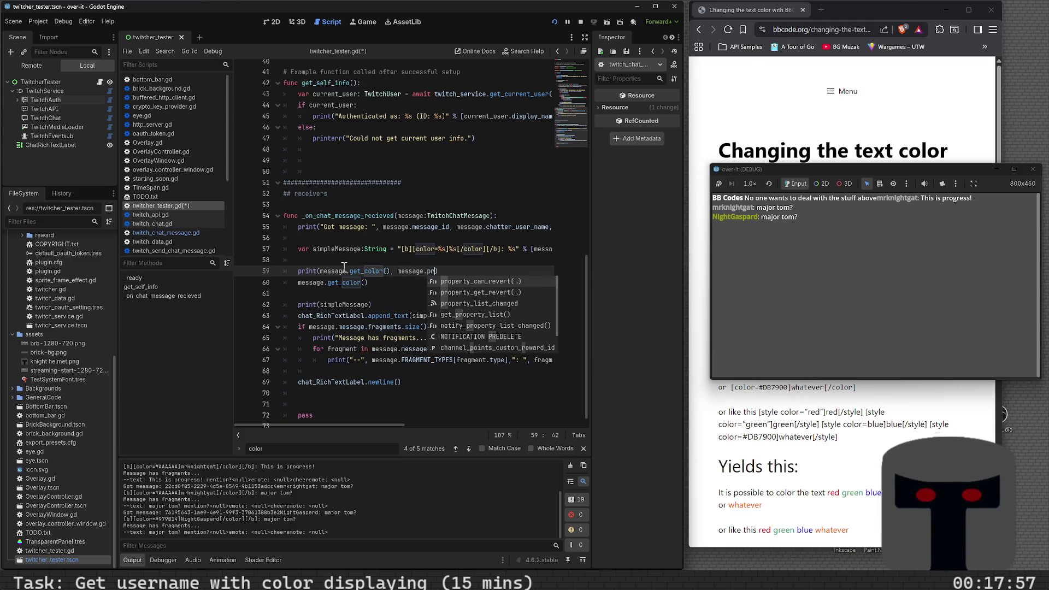
key("Return")
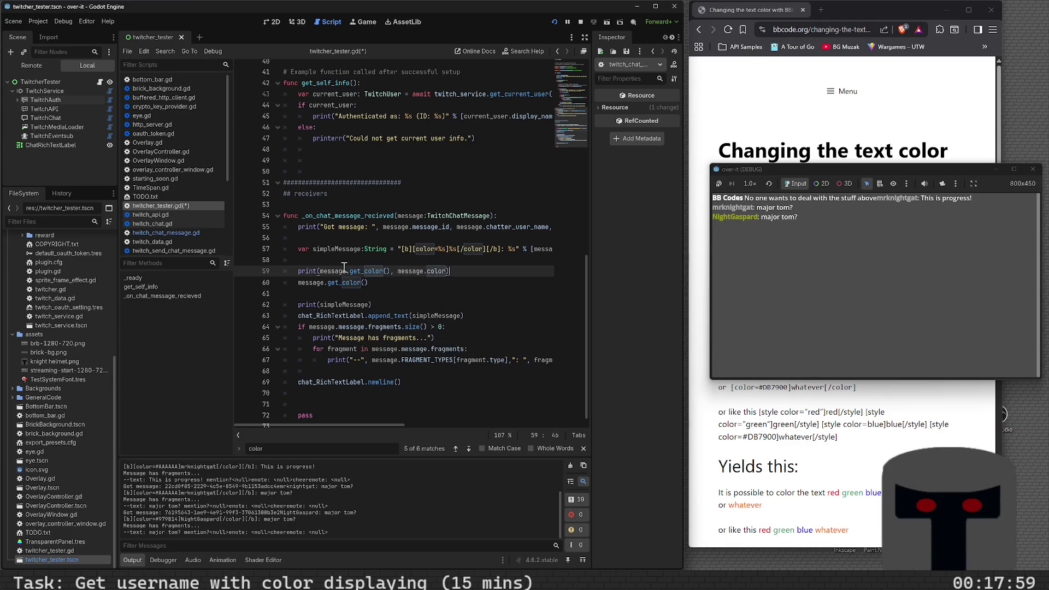
key("Left")
key("Left")
key("Left")
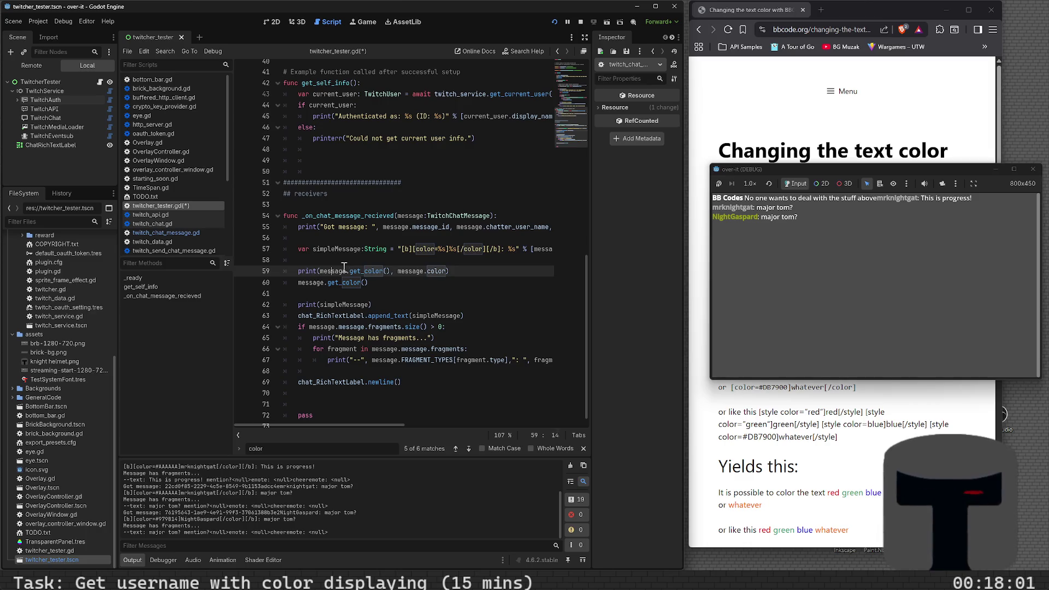
key("Left")
key("Left")
key("Left")
- Label the print 'get_color vs. color: ' with a space separator, save, and rerun with F6
type("\"co")
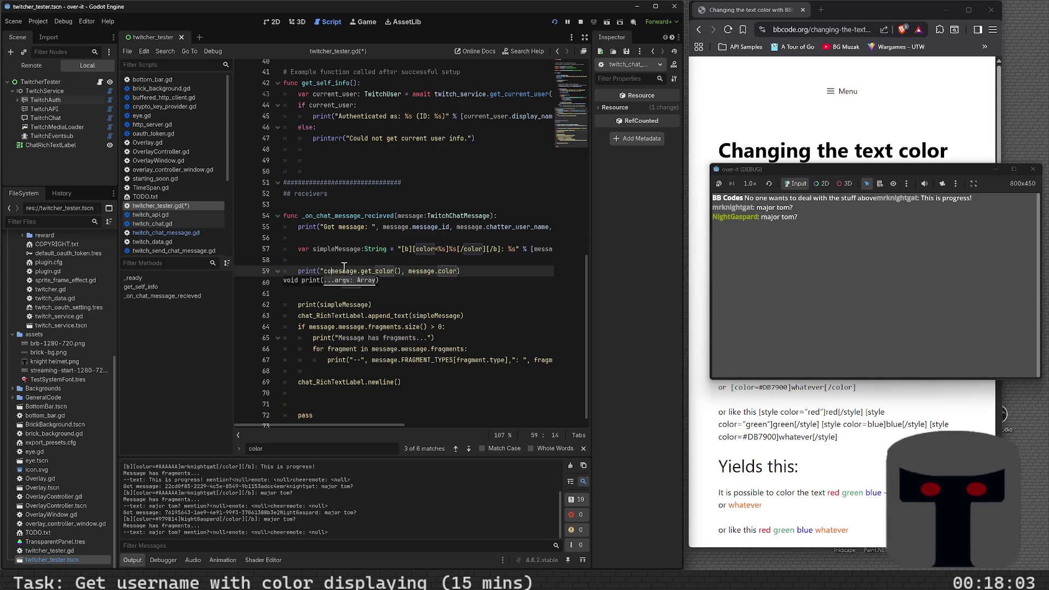
key("BackSpace")
key("BackSpace")
type("get")
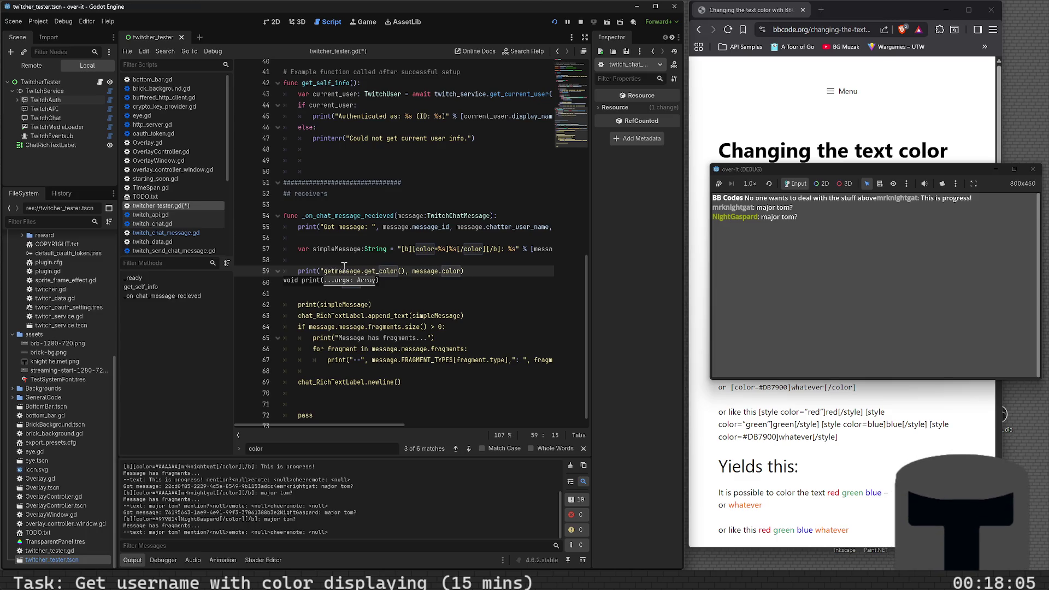
type("_color vs")
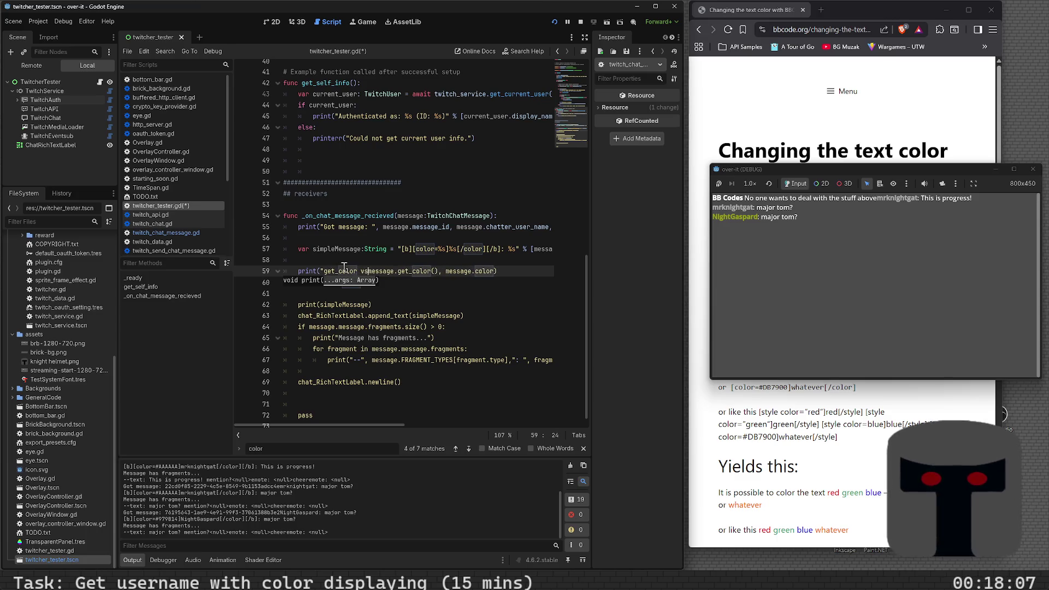
type(". color")
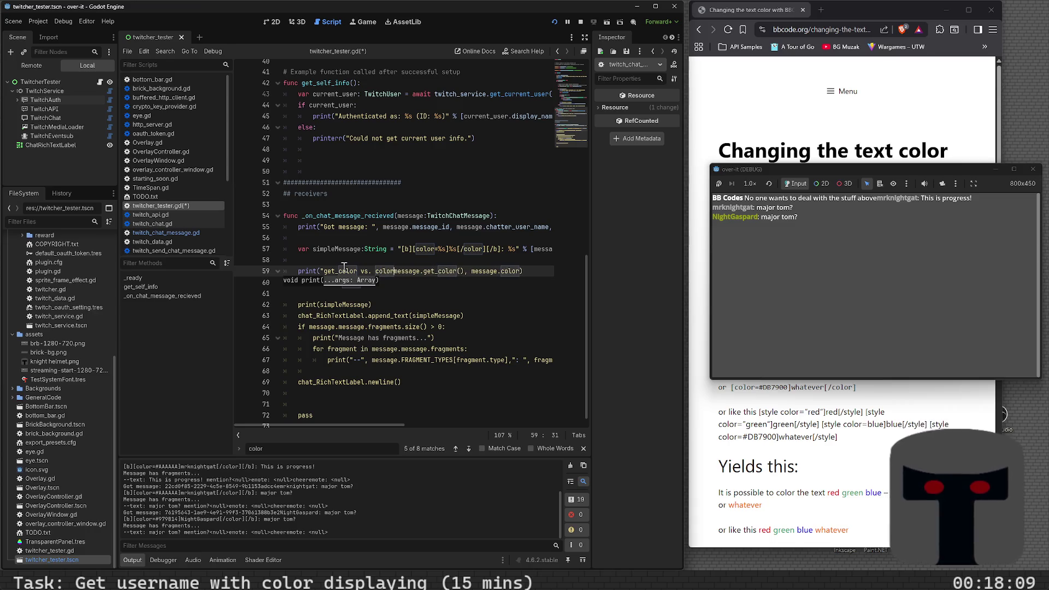
type(": \",")
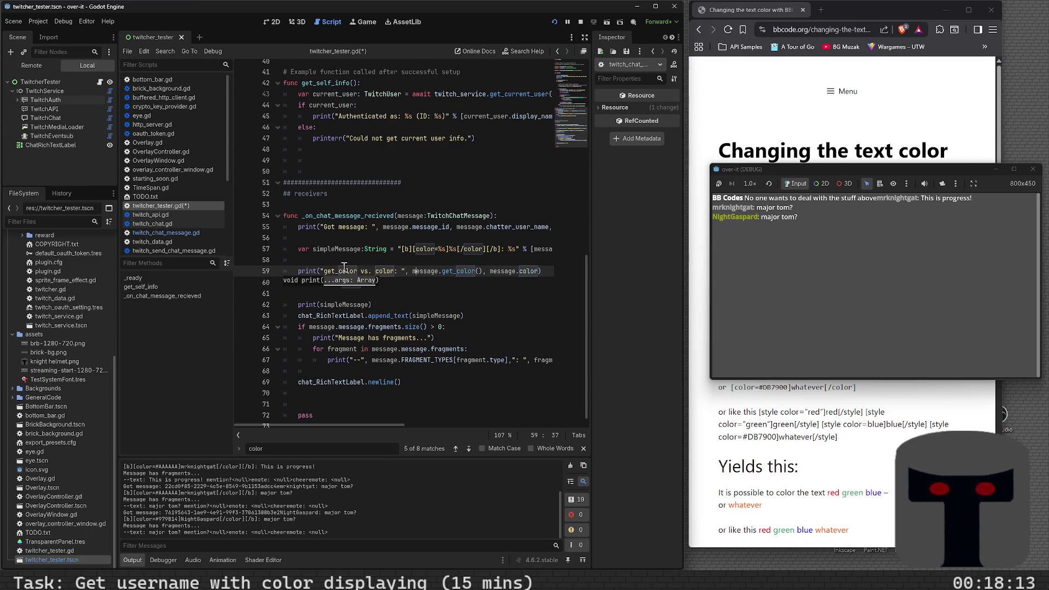
key("Right")
key("Right")
key("Right")
type("\" ")
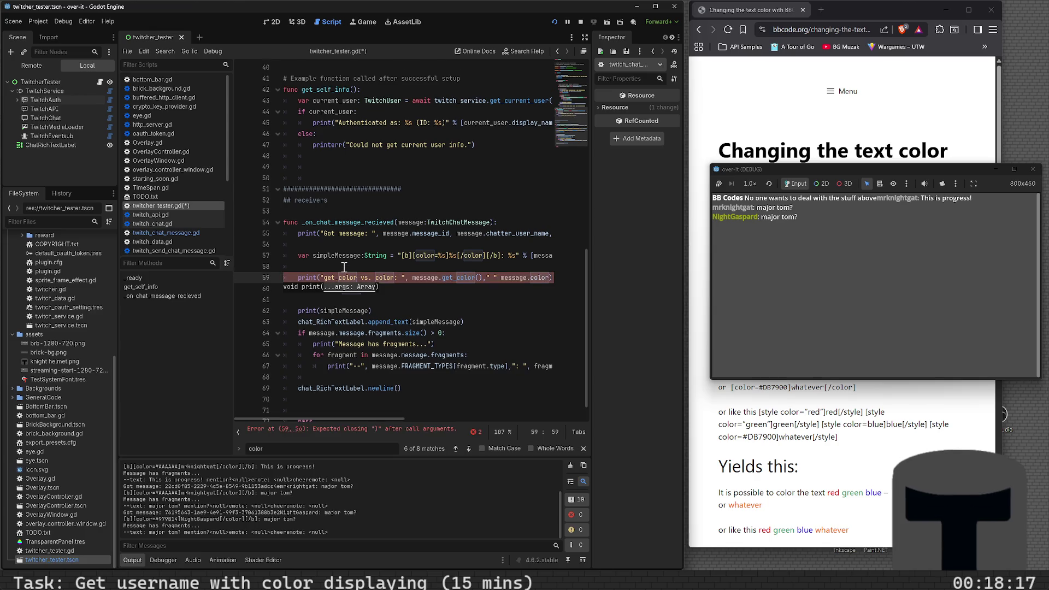
type("\",")
key("ctrl+s")
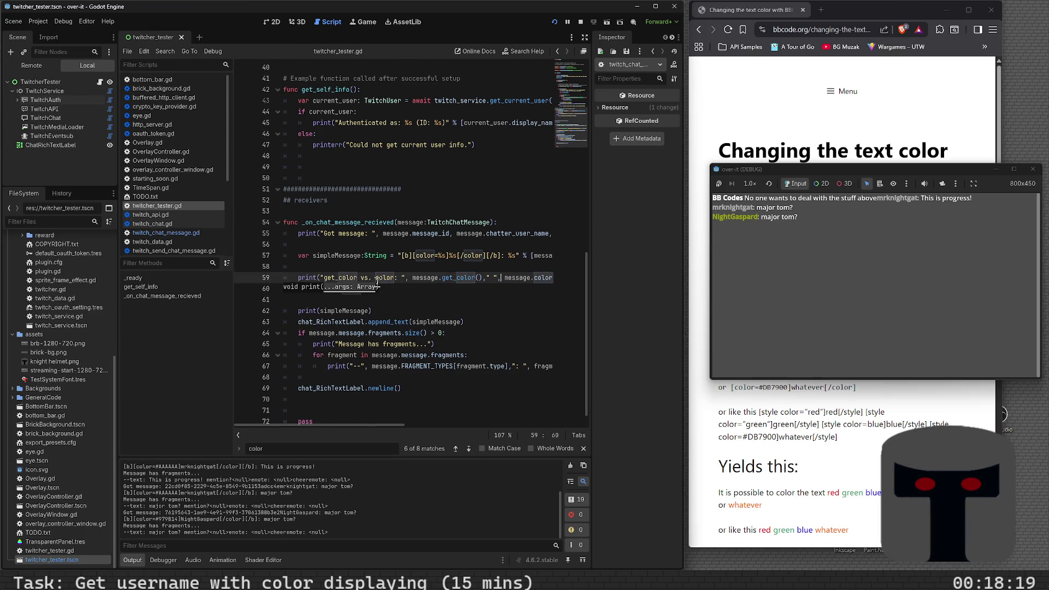
key("F6")
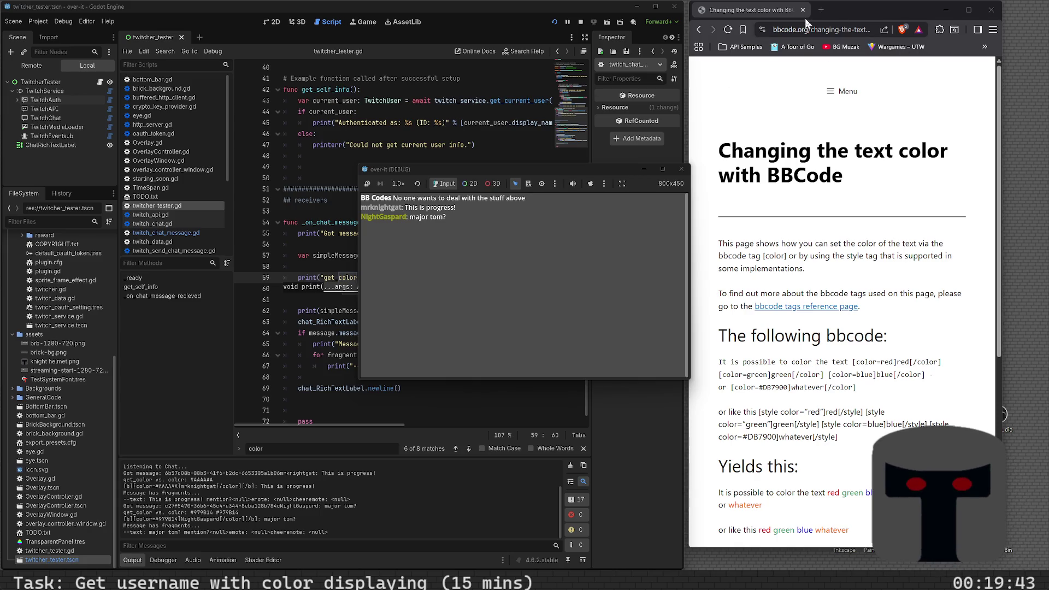
- Open a new browser tab
left_click(820, 11)
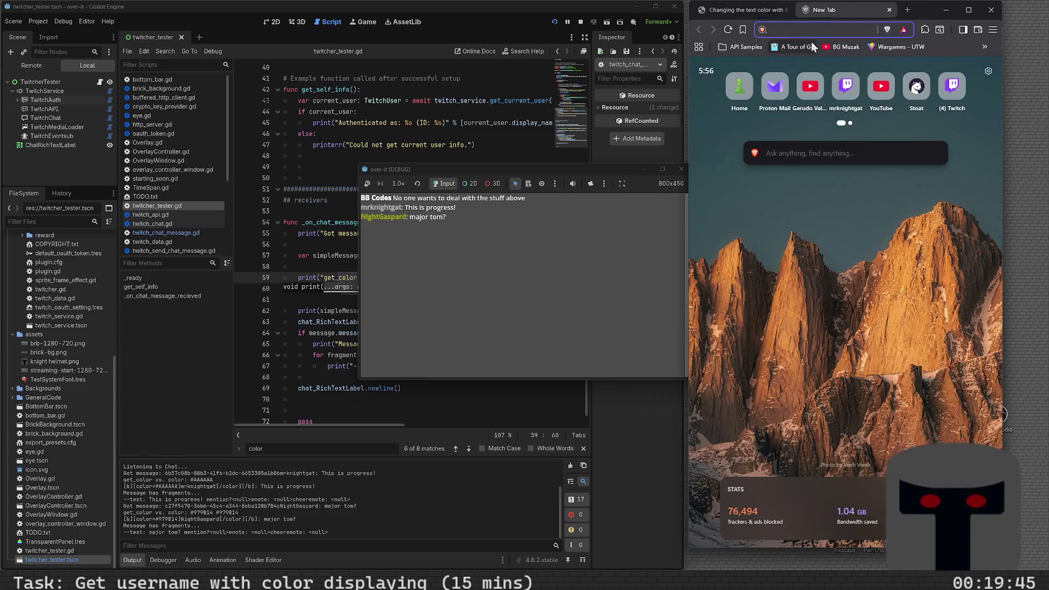
- Search 'how do I set my username color on twitch' and expand the full AI answer
type("how do I set my co")
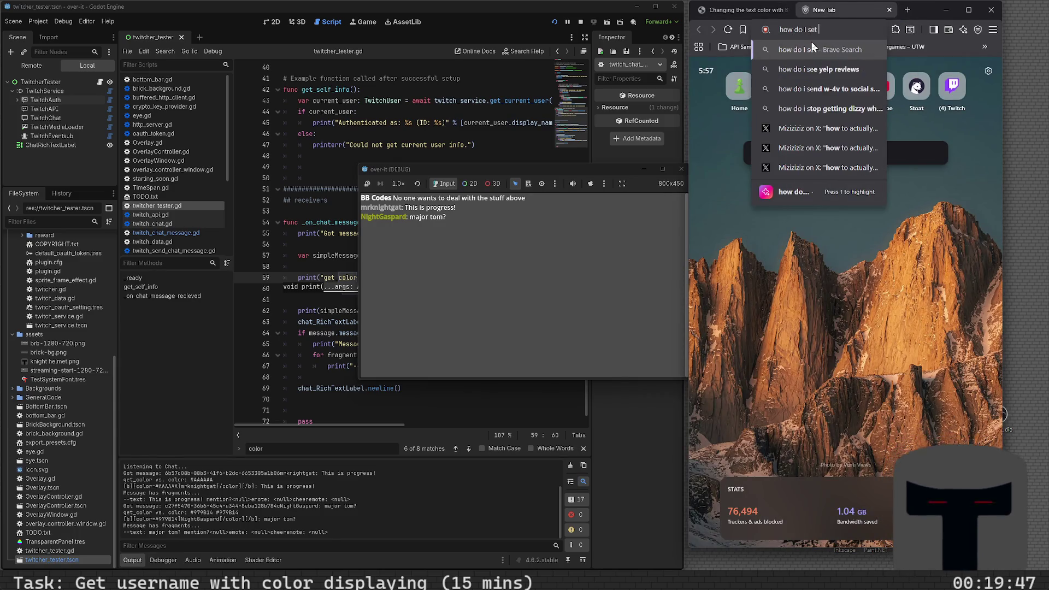
type("lor")
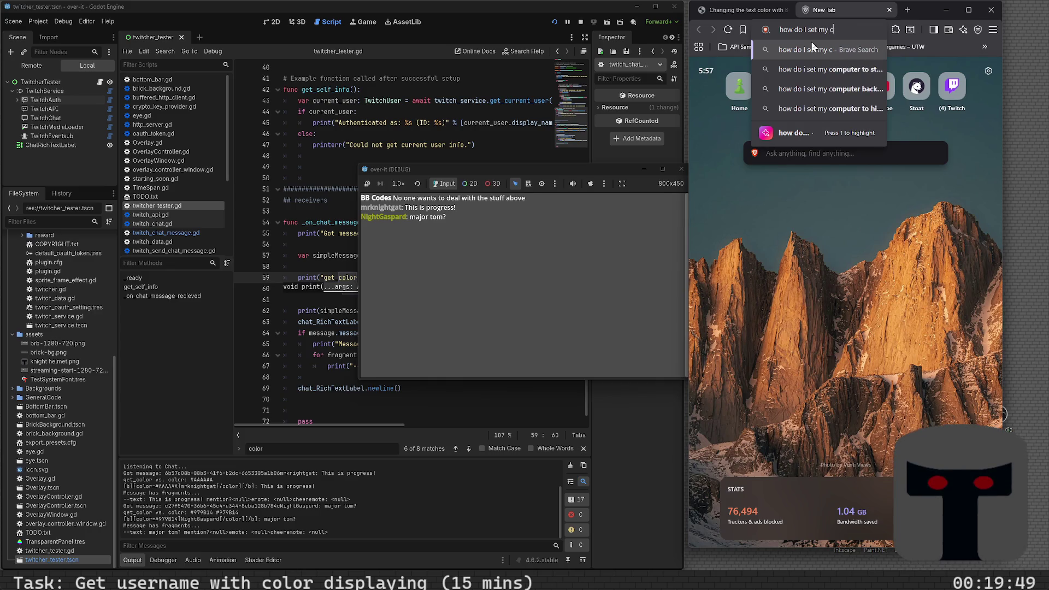
key("BackSpace")
key("BackSpace")
key("BackSpace")
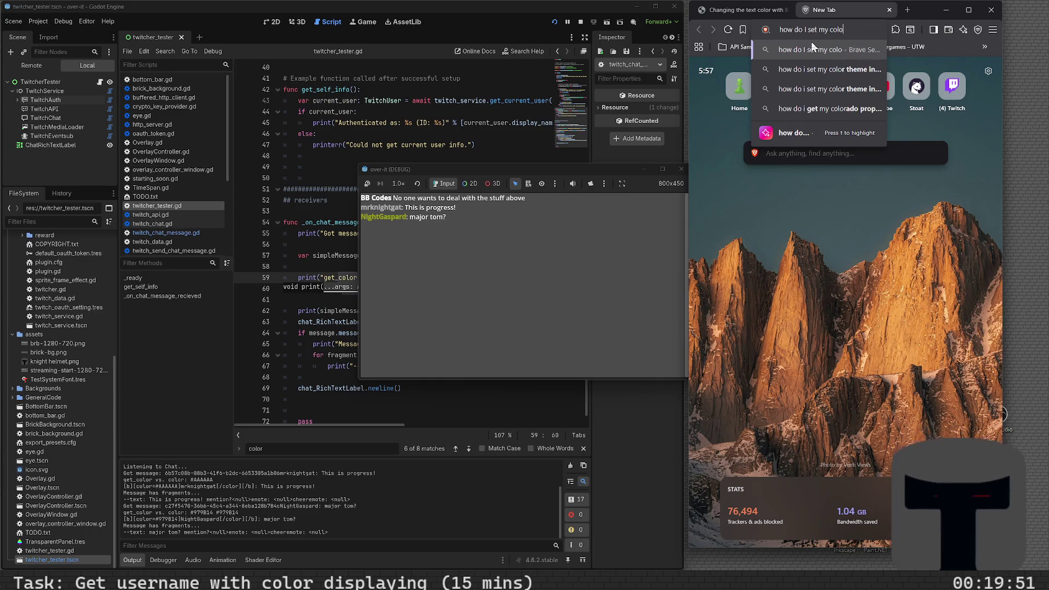
type("y us")
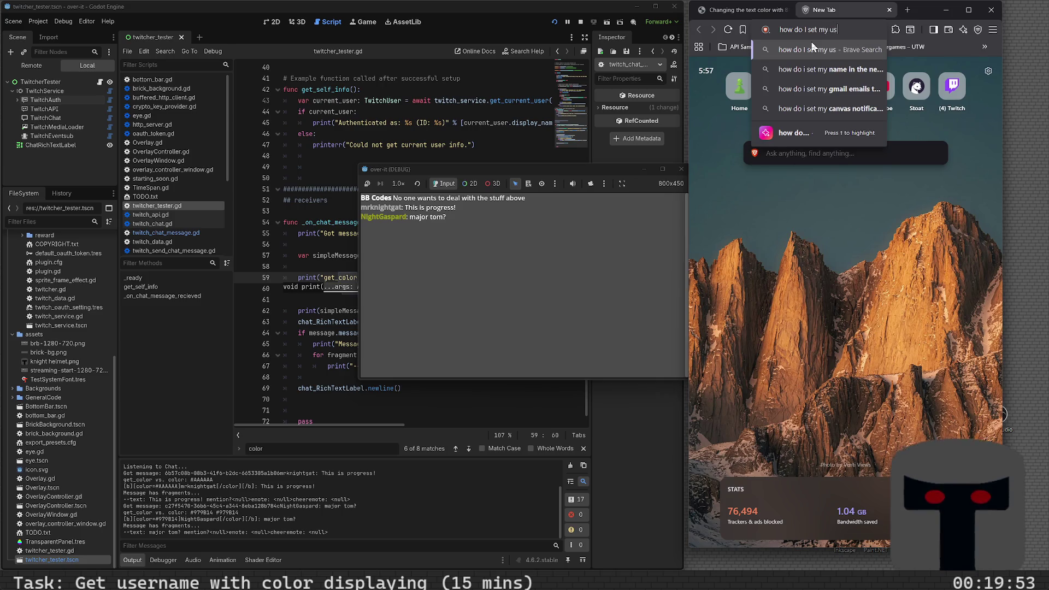
type("ername color on ")
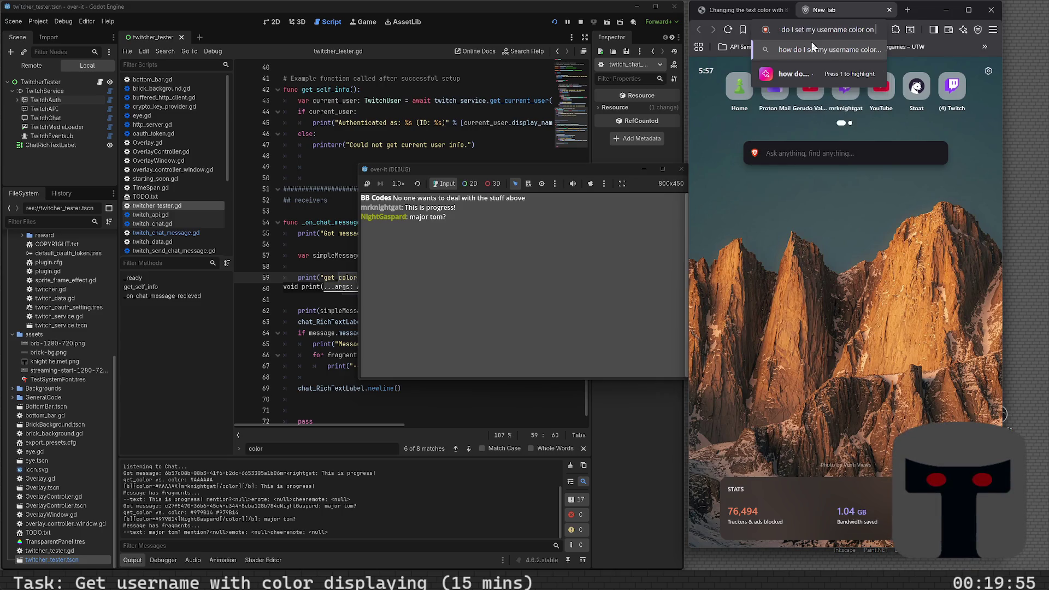
type("twitch")
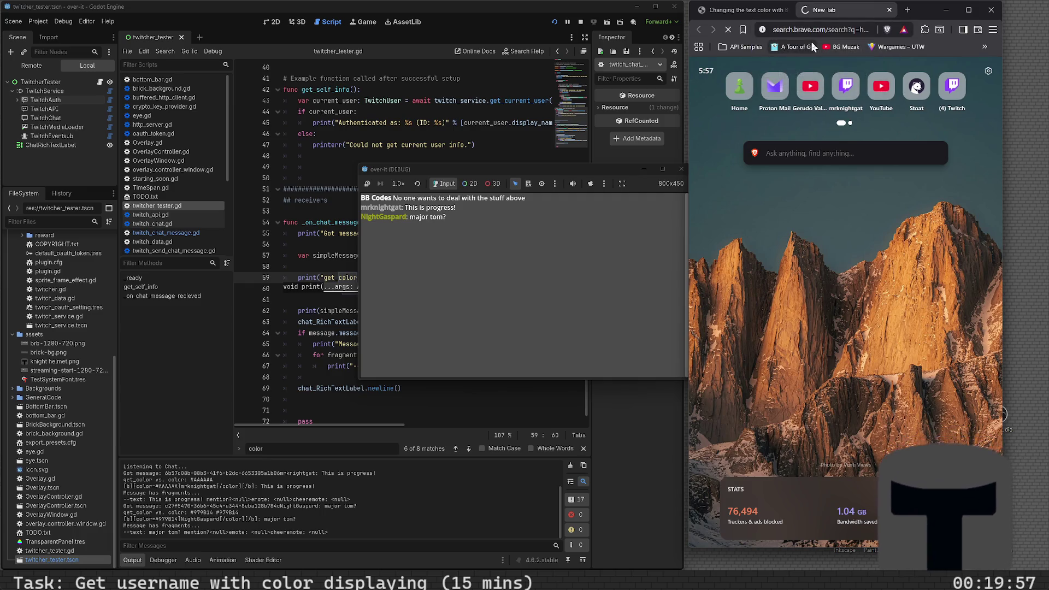
key("Return")
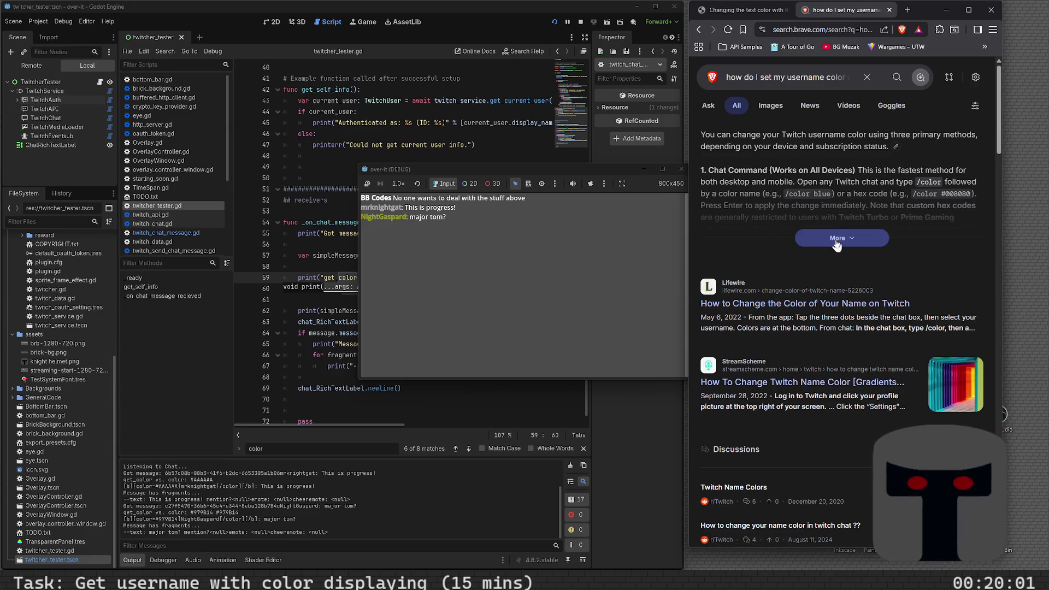
left_click(837, 244)
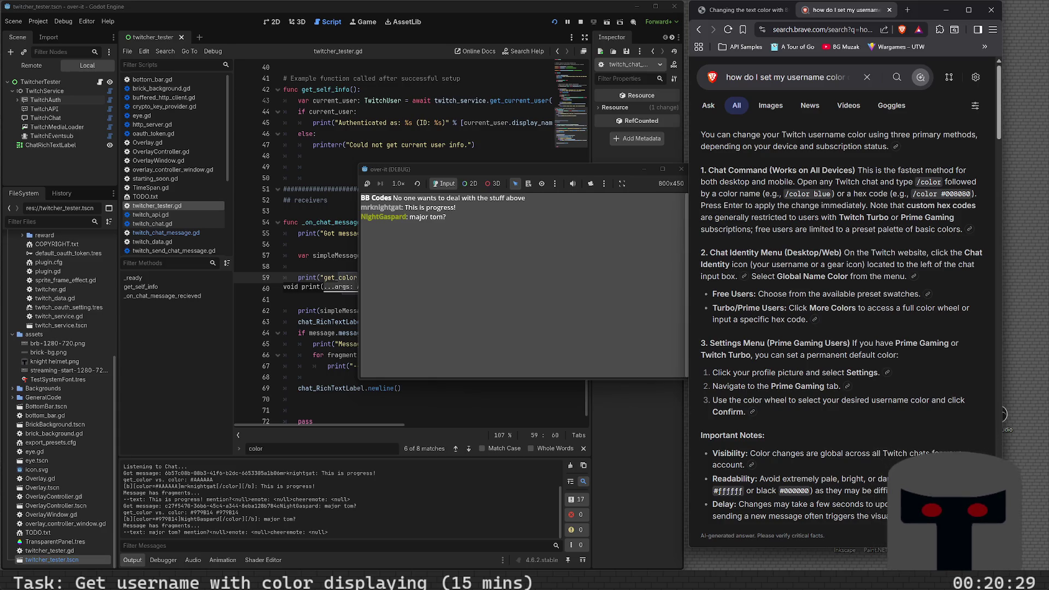
- Show the AI answer's references, glance at the TechYorker article, then open Alphr's chat color article
left_click(967, 232)
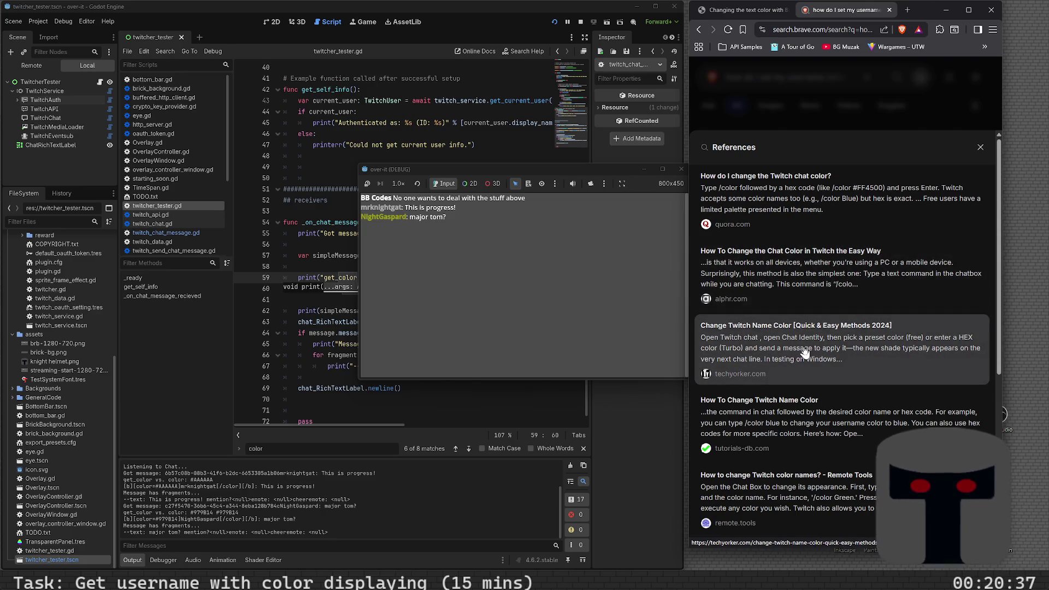
scroll(806, 355, "down", 5)
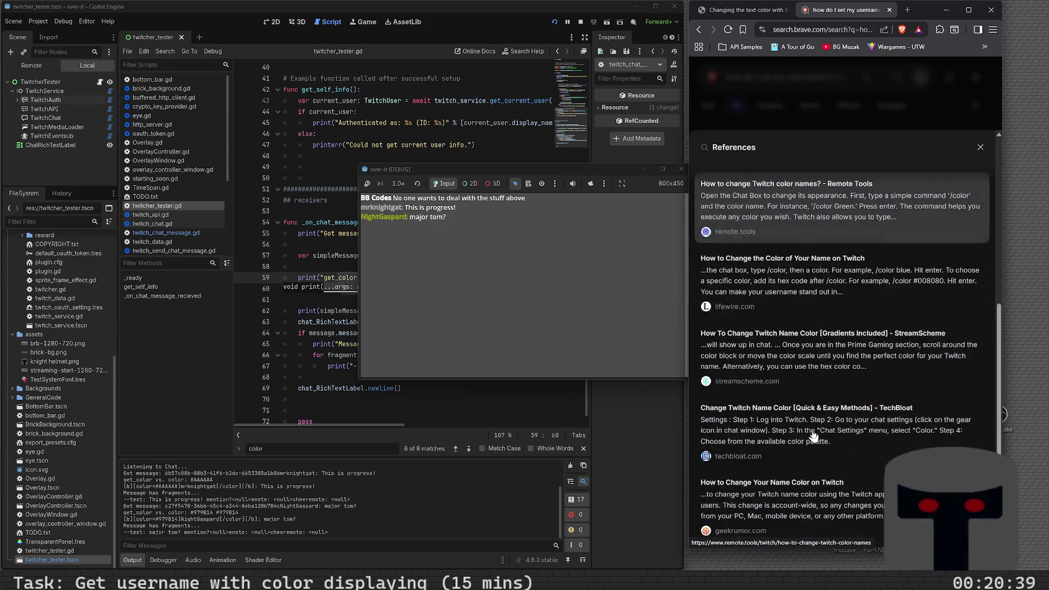
scroll(818, 442, "up", 5)
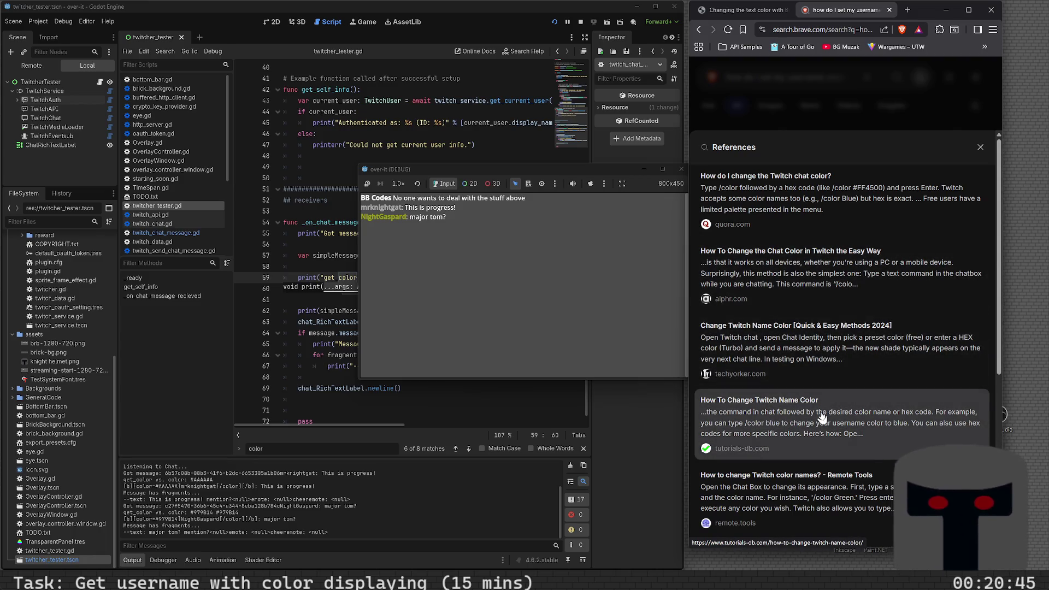
left_click(824, 357)
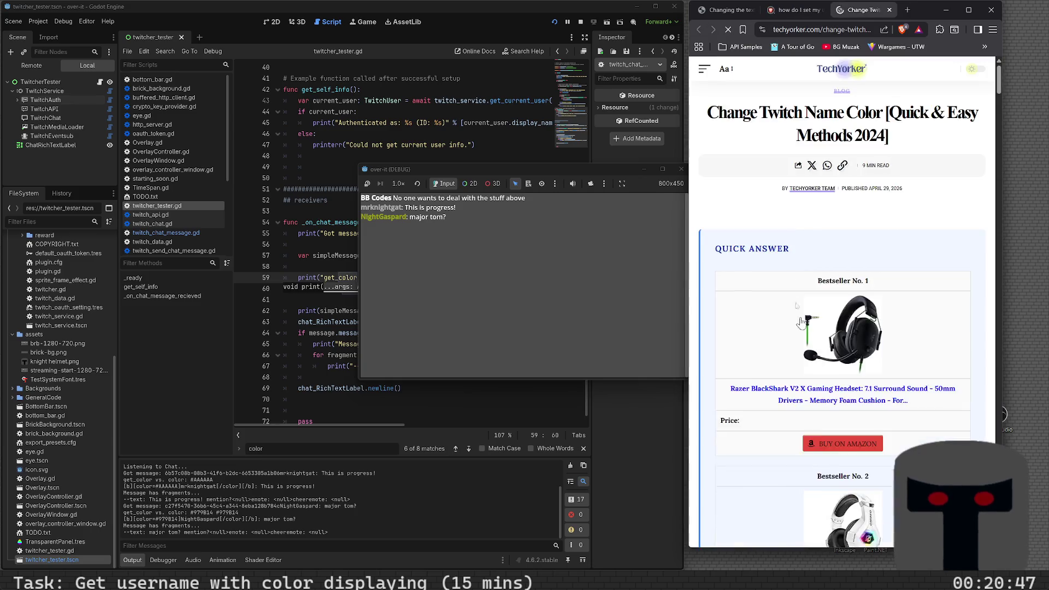
mouse_move(835, 65)
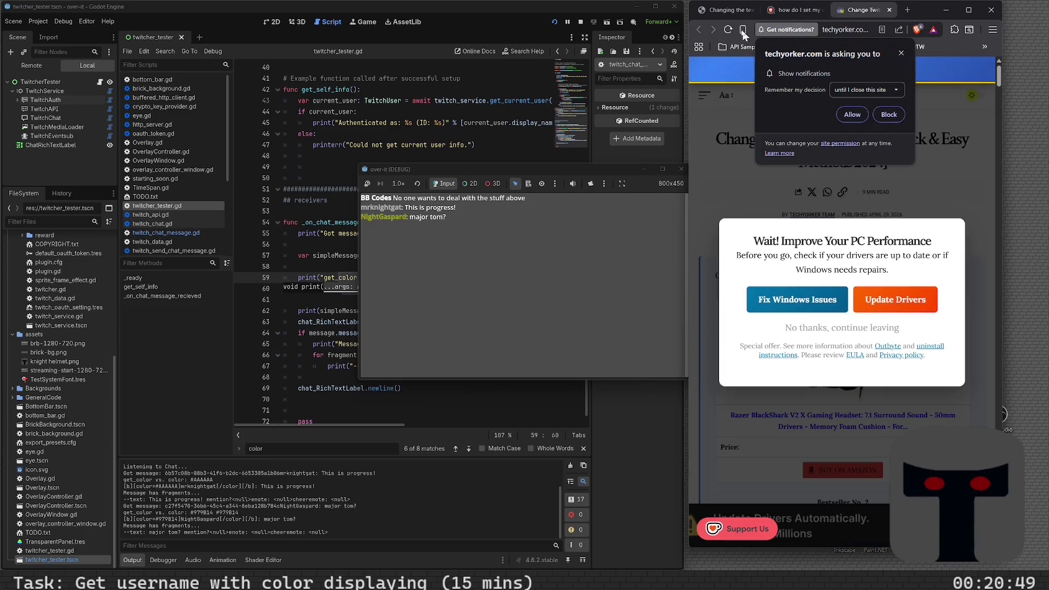
left_click(889, 11)
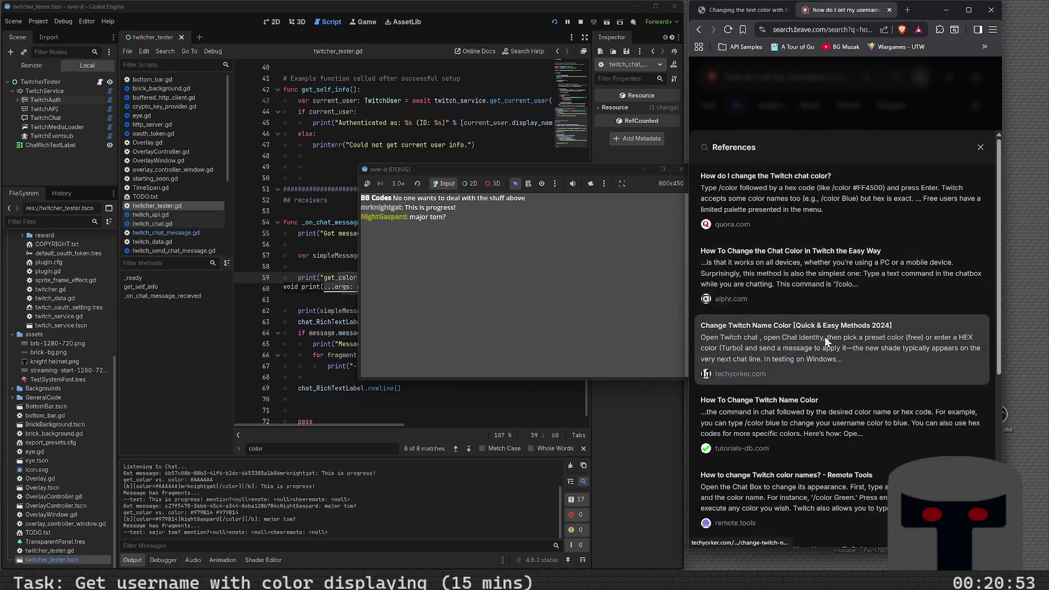
left_click(828, 281)
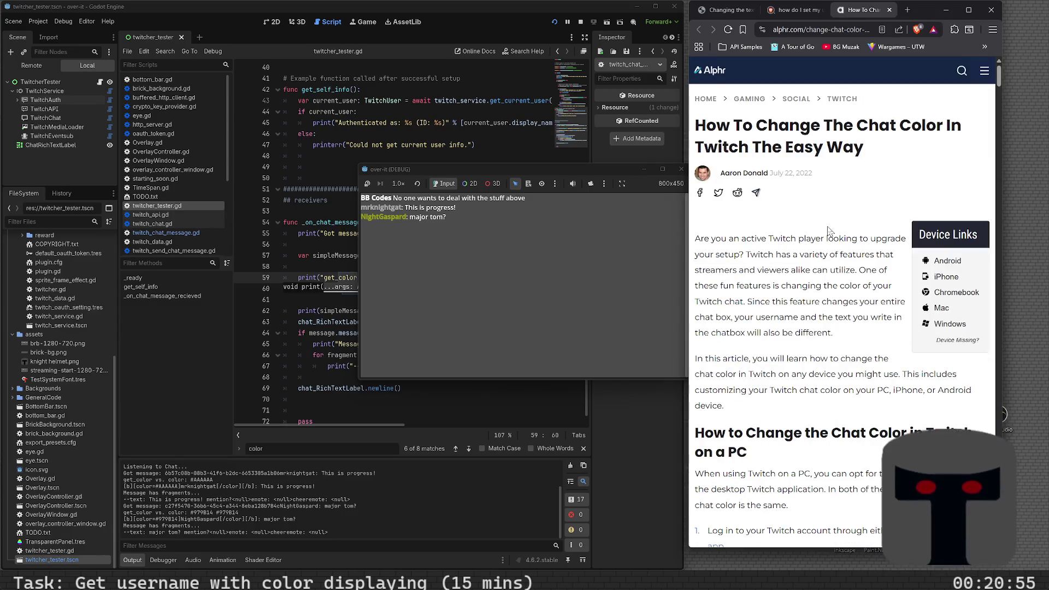
- Read down Alphr's guide to the Identity section's Name Color steps, then return to the script
scroll(828, 230, "down", 3)
scroll(828, 234, "down", 3)
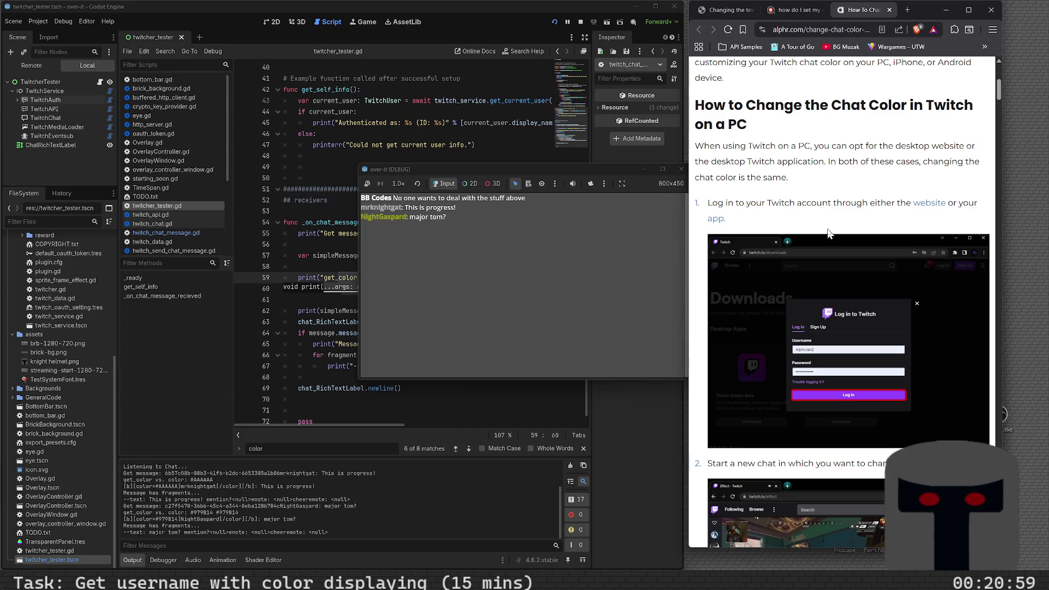
scroll(828, 230, "down", 3)
scroll(828, 230, "down", 3)
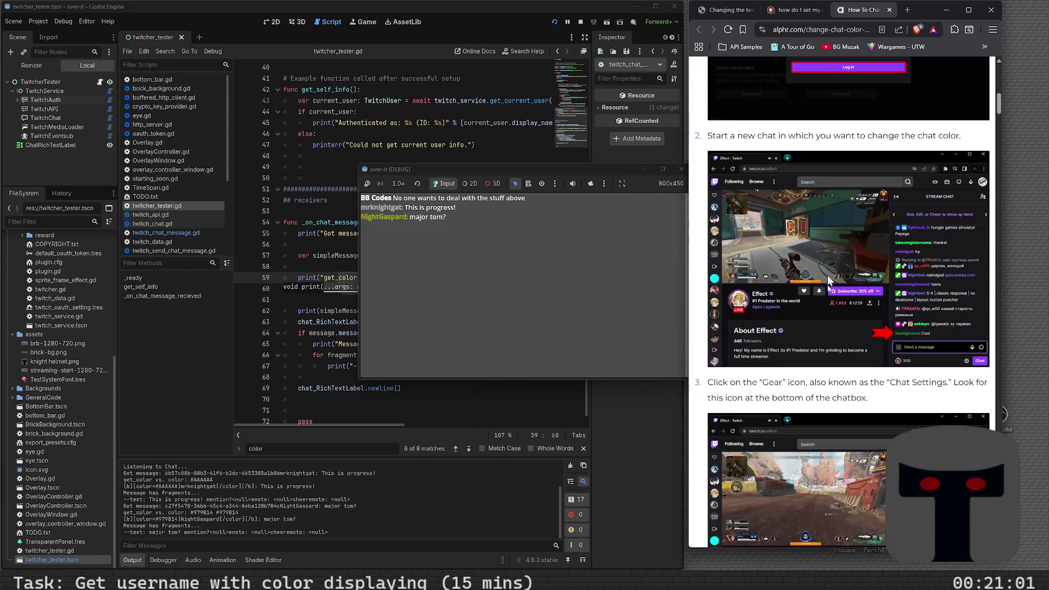
scroll(845, 347, "down", 9)
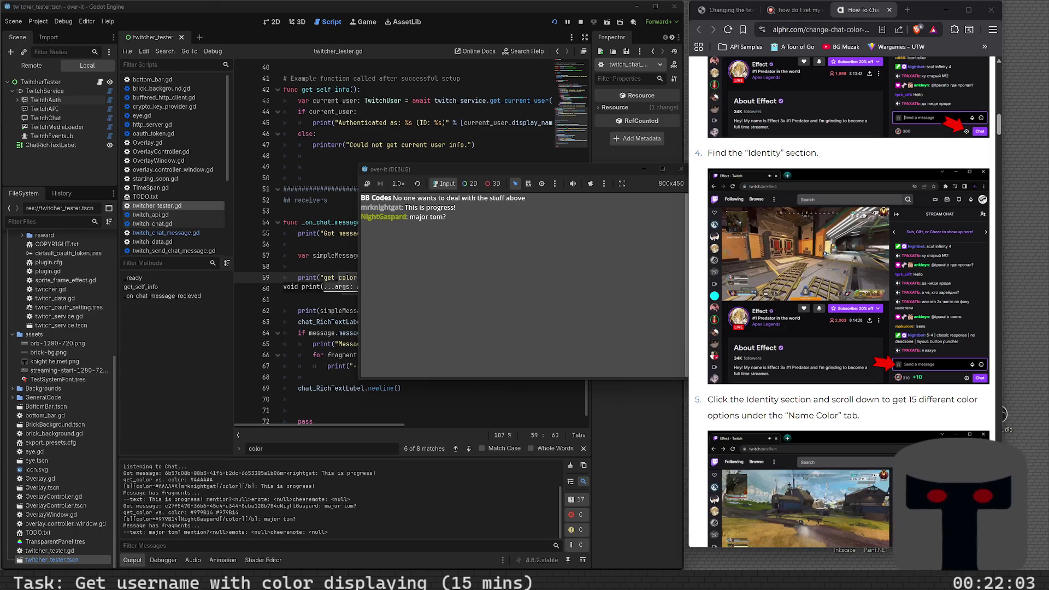
left_click(314, 303)
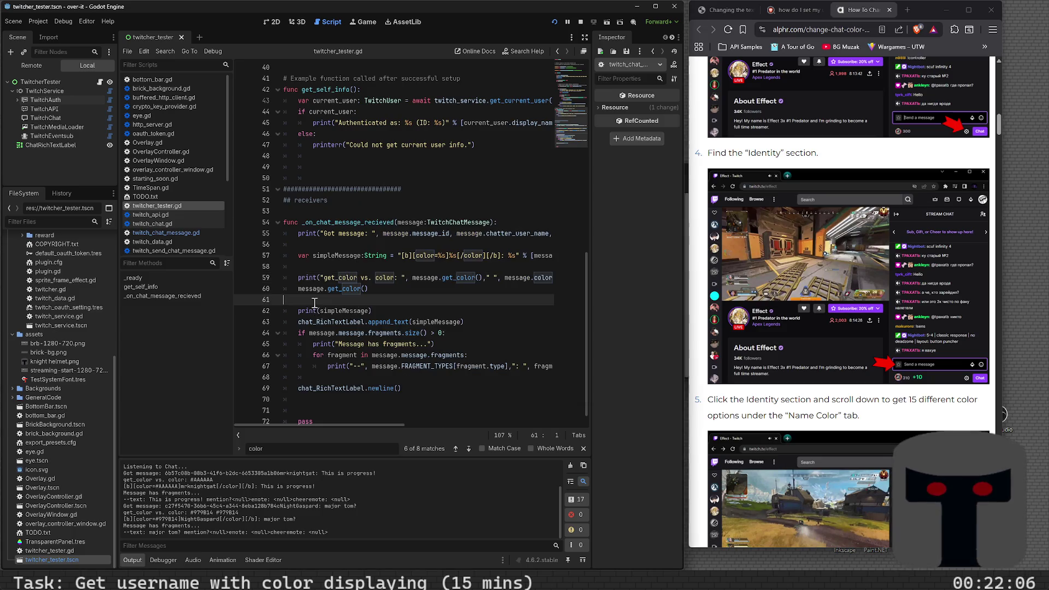
- Open a blank line under ## receivers and begin the user colors variable declaration
left_click(310, 200)
key("Down")
key("Return")
key("Return")
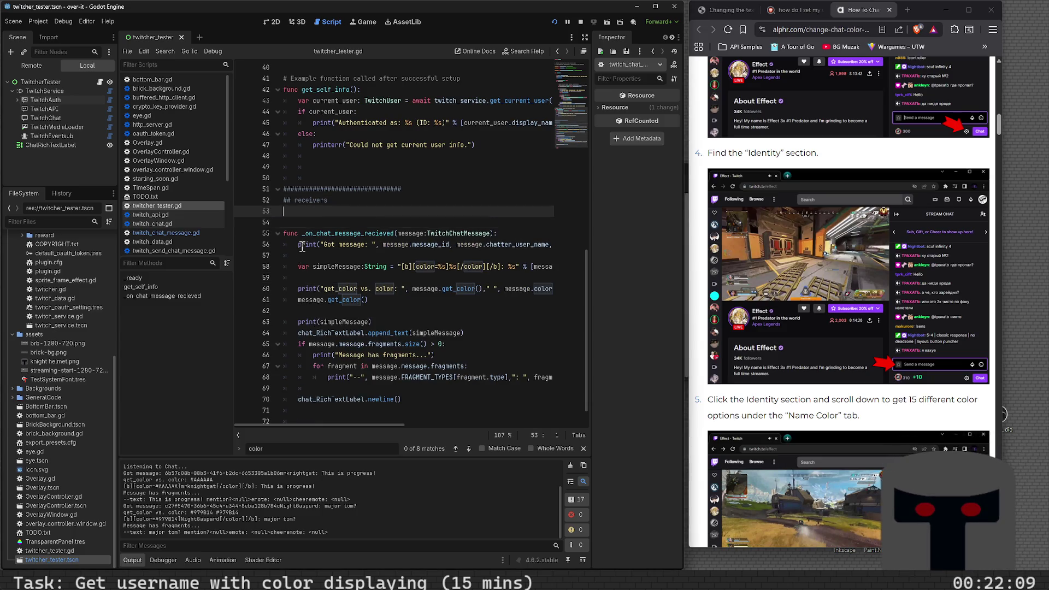
key("Up")
type("var ")
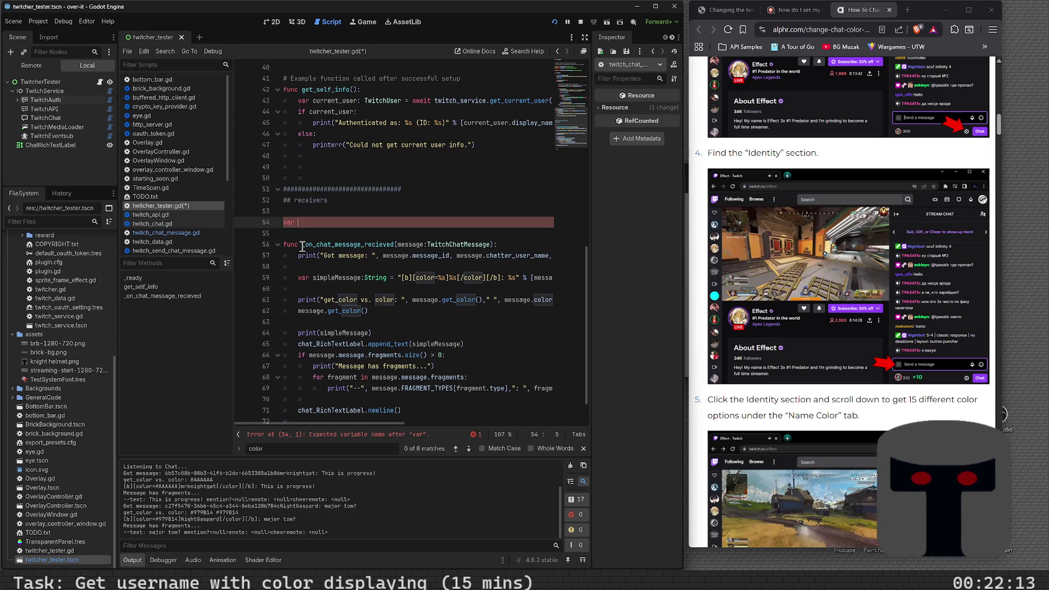
type("user")
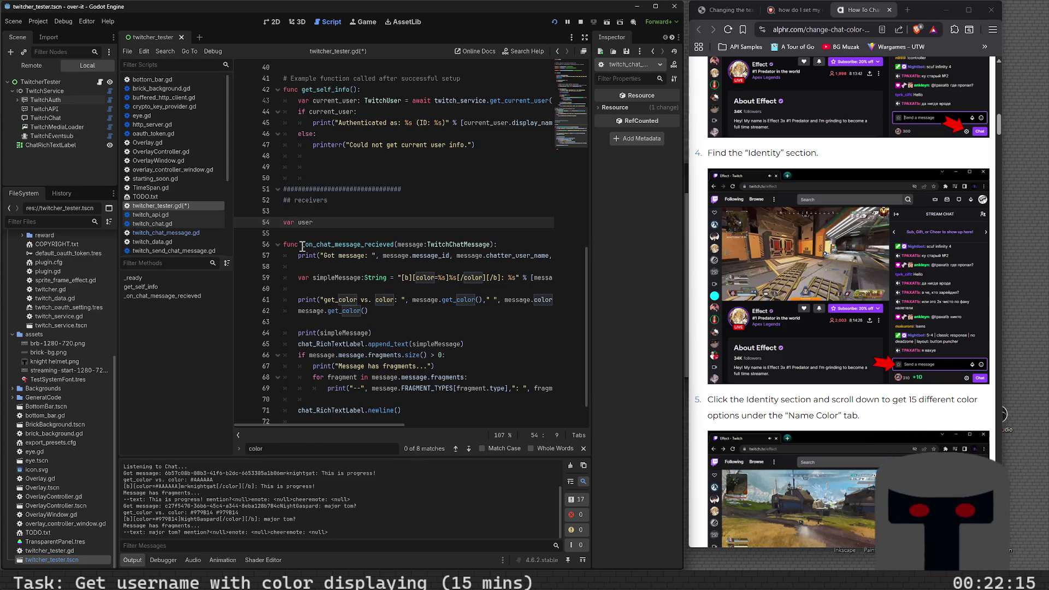
type("_color:")
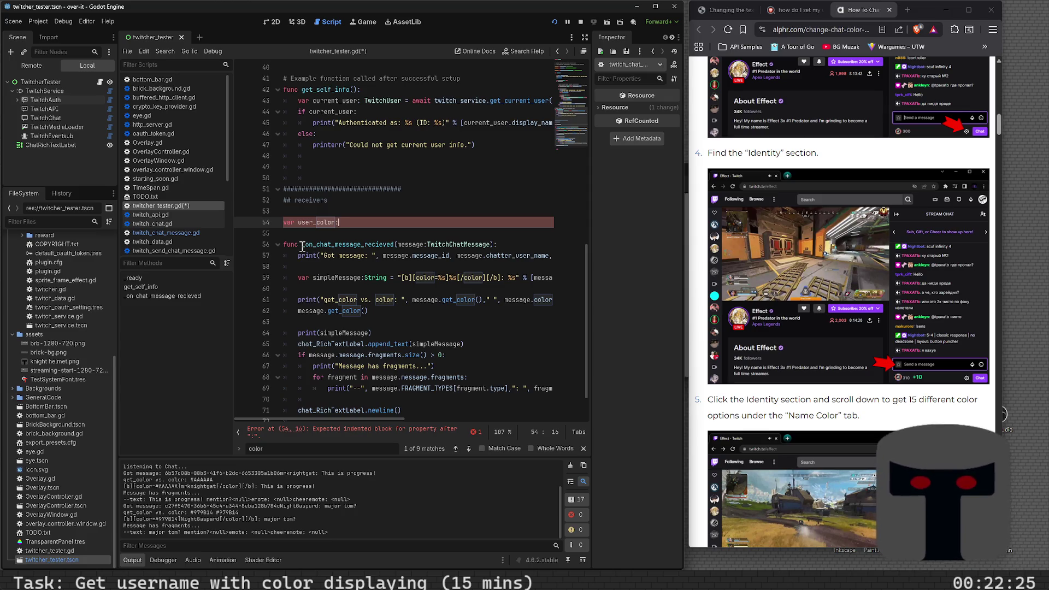
key("BackSpace")
key("BackSpace")
key("BackSpace")
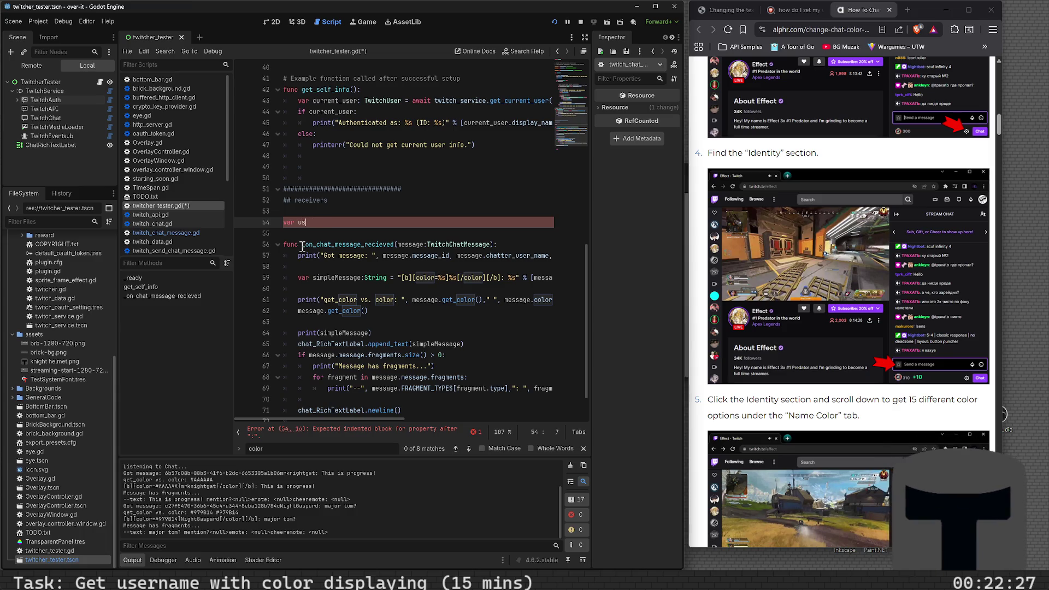
key("BackSpace")
key("BackSpace")
- Finish var user_colors:Dictionary = {} and start a var get_user_color(message): line below
type("user_co")
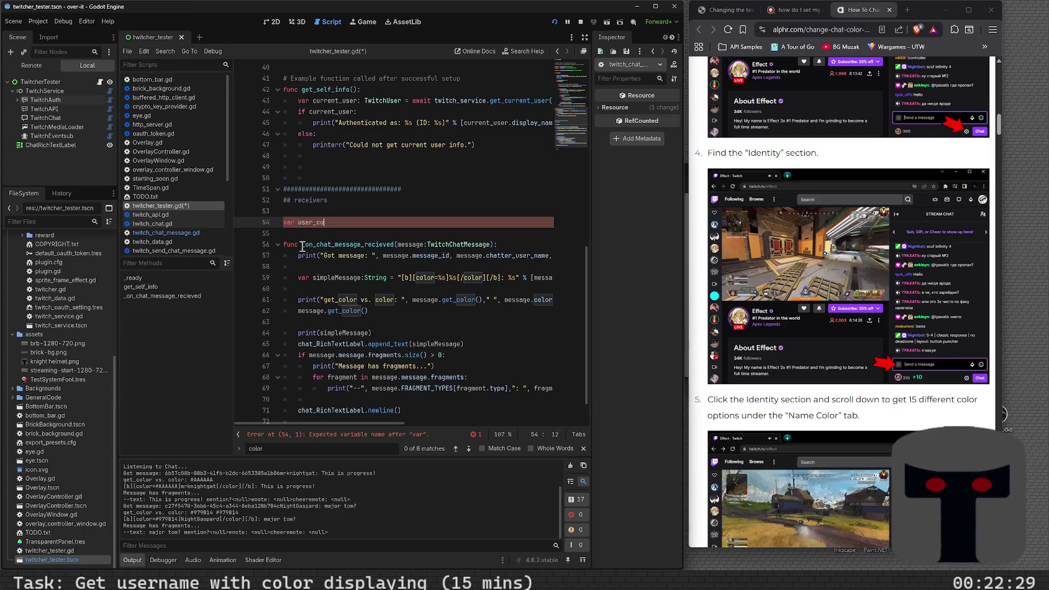
type("lors:")
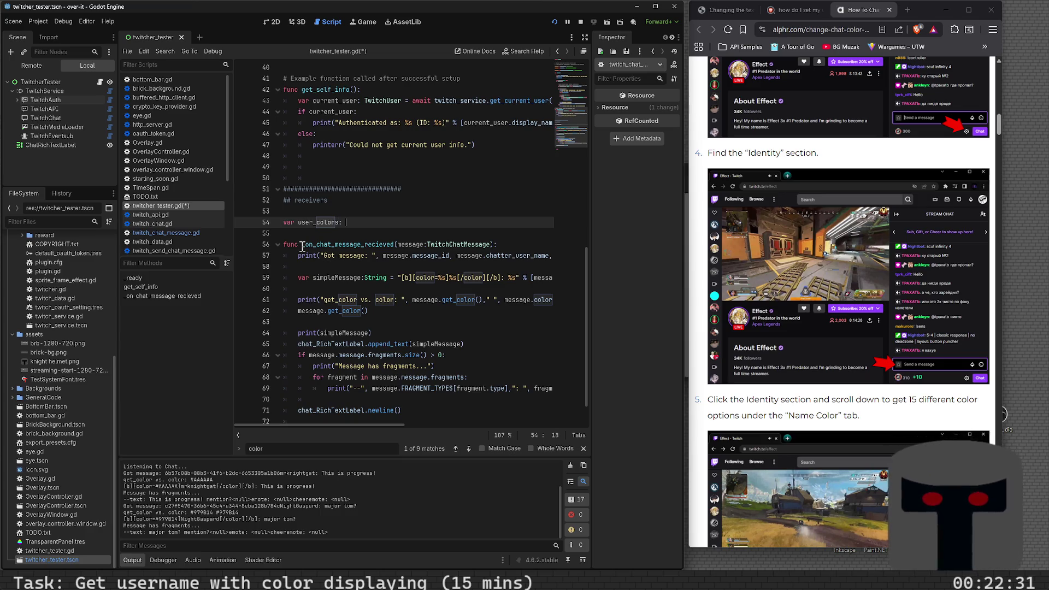
key("BackSpace")
type("Dictio")
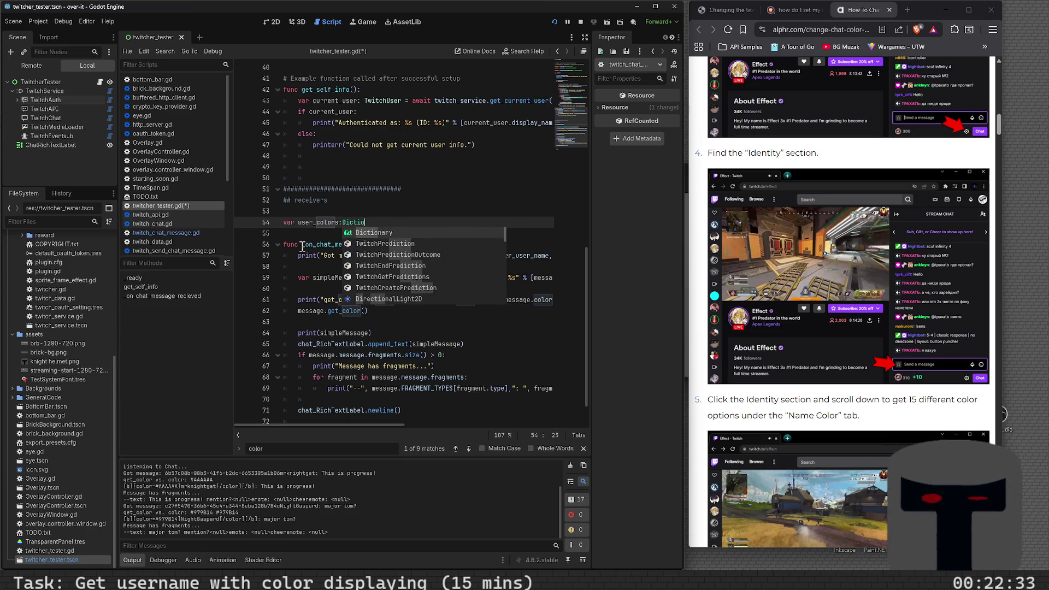
key("Return")
type("= {}")
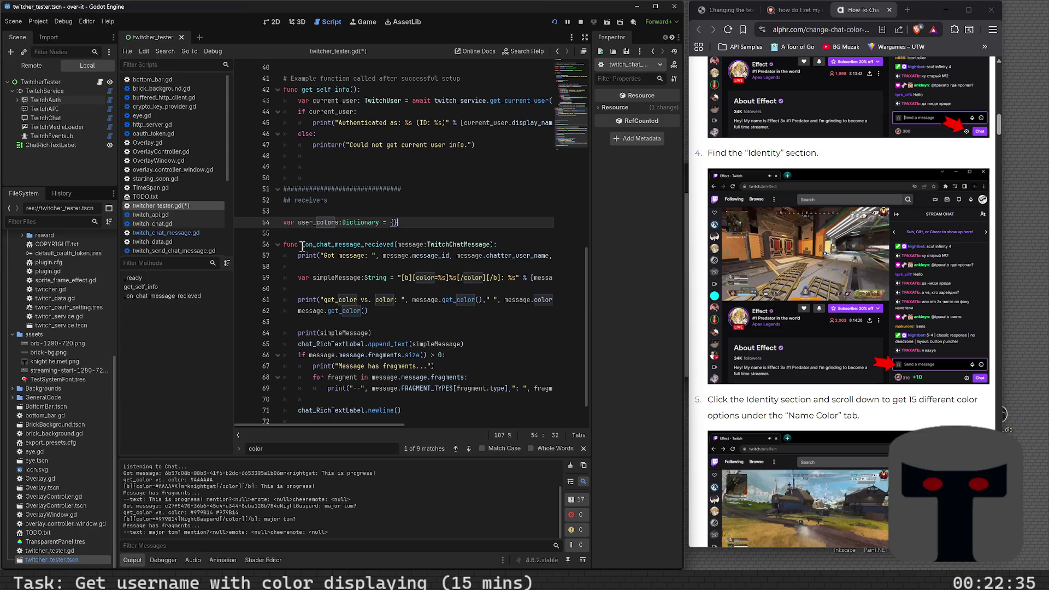
key("Return")
type("var")
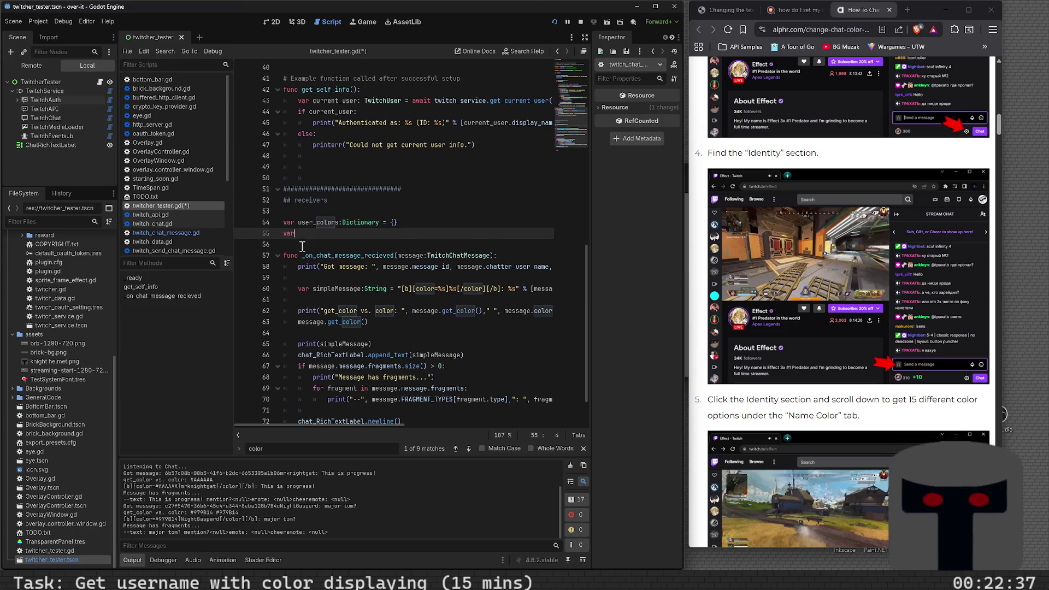
type(" get_user_co")
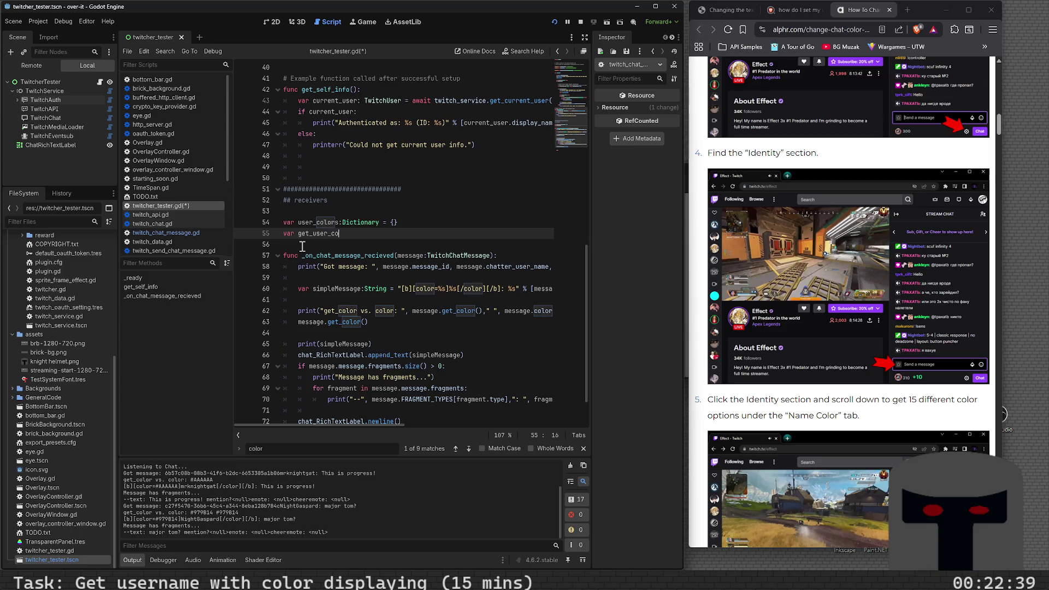
type("lor(")
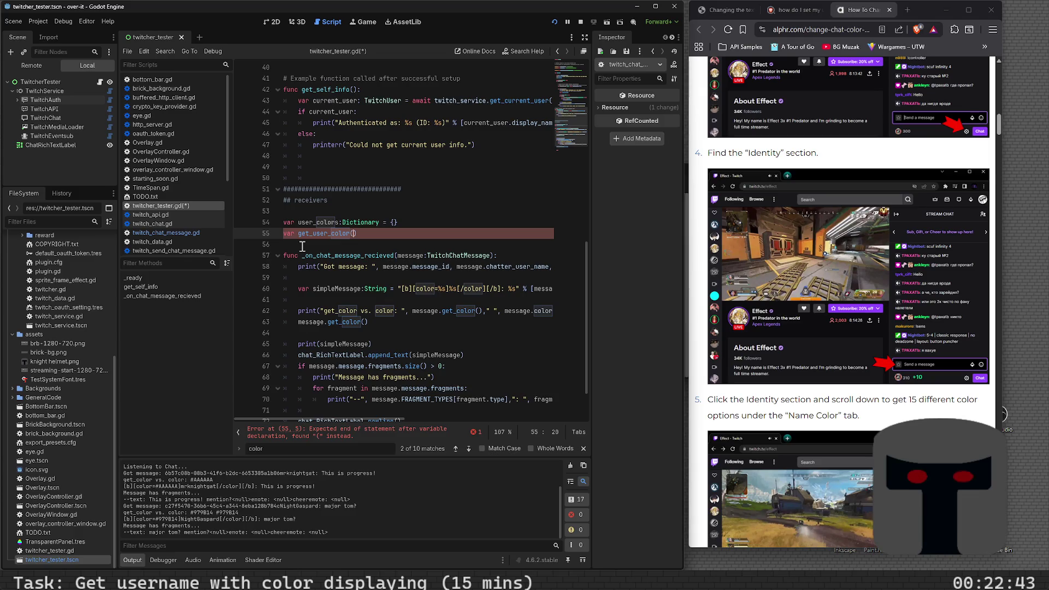
type("mes")
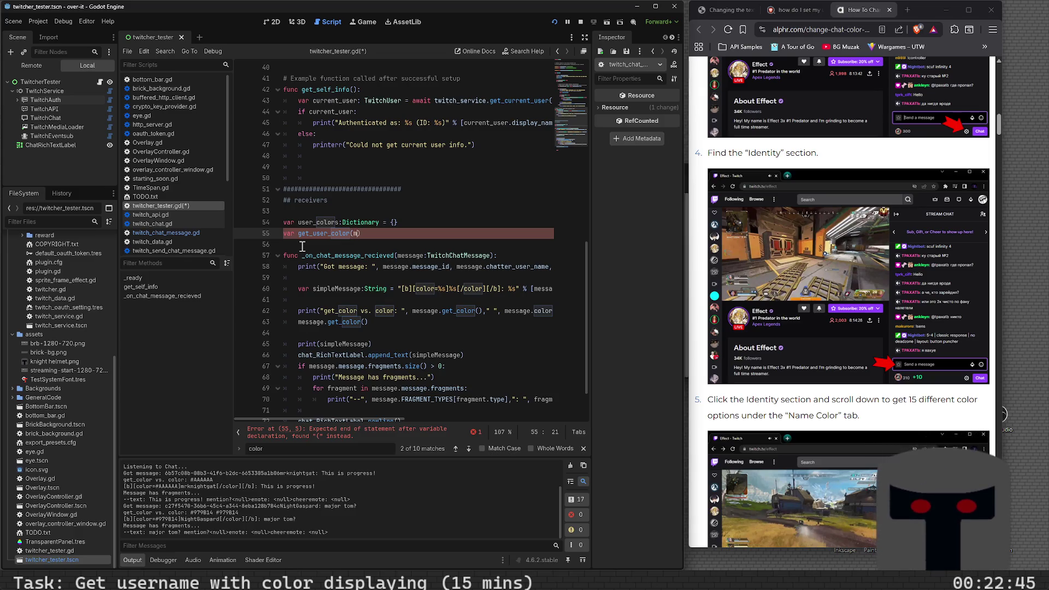
type("sage)")
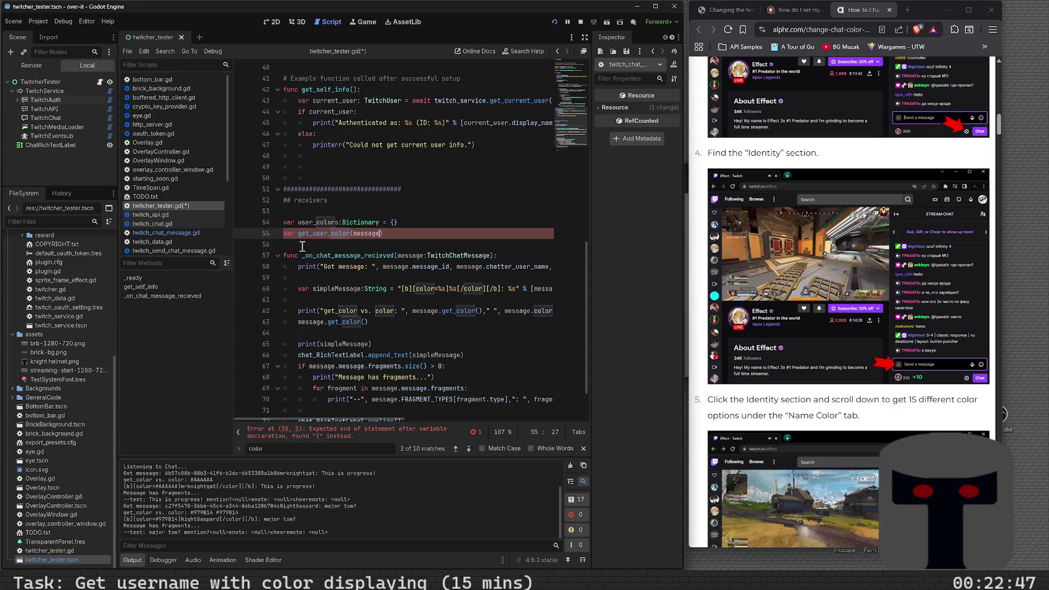
type(":")
- Rename line 55 to get_user_color_for_message(message:TwitchChatMessage):, save, and open an indented body line
key("Return")
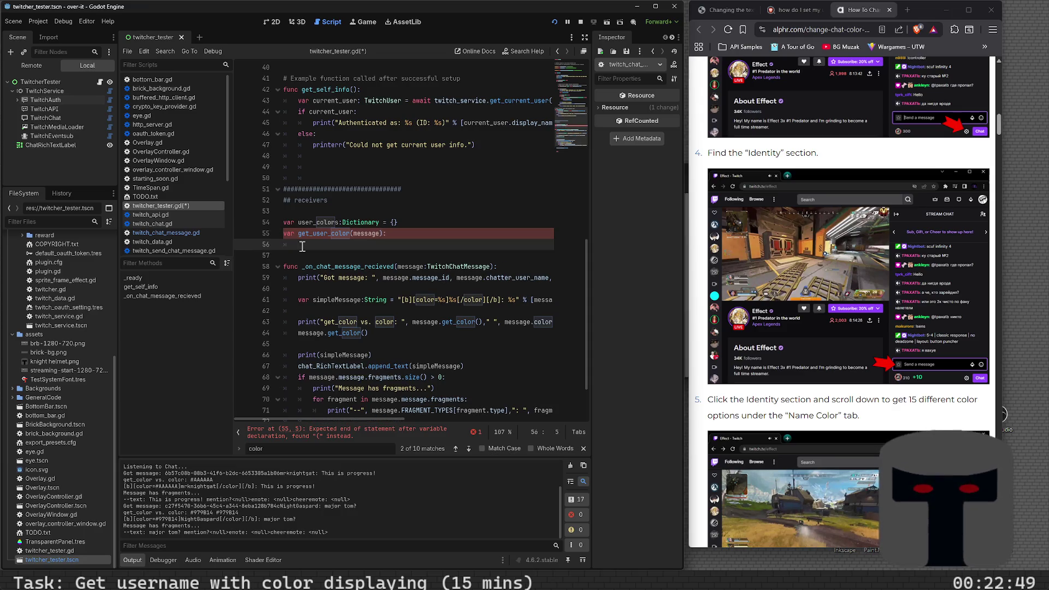
key("Up")
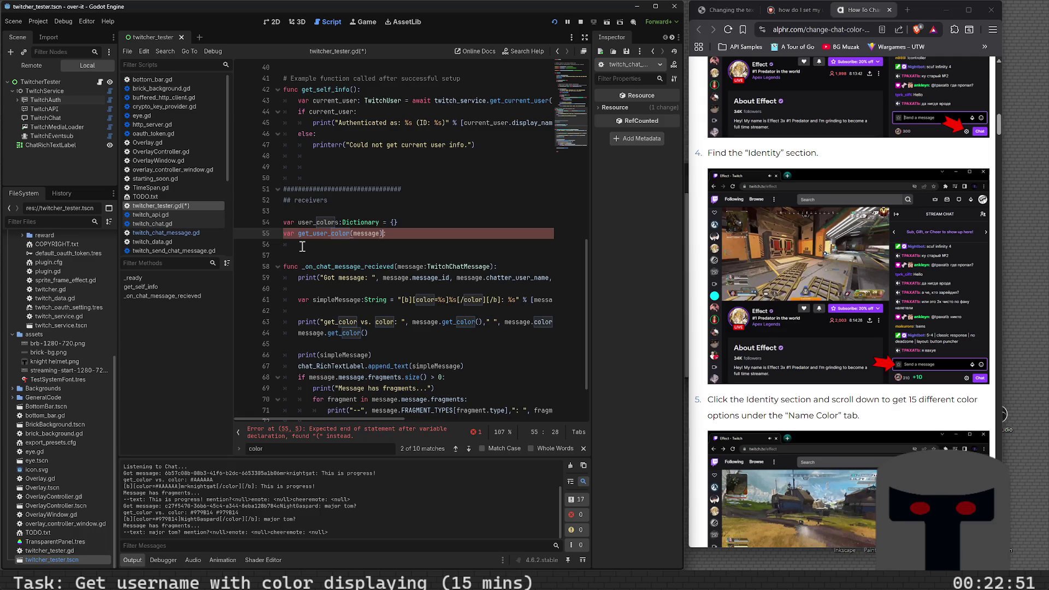
key("Left")
key("Left")
key("Left")
key("Left")
key("Left")
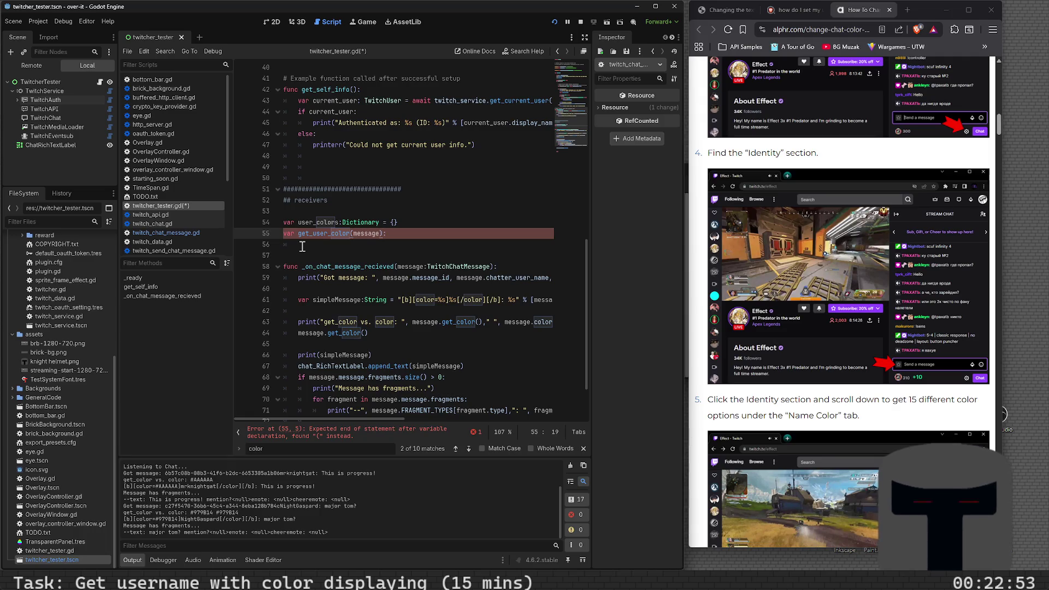
type("_for_message")
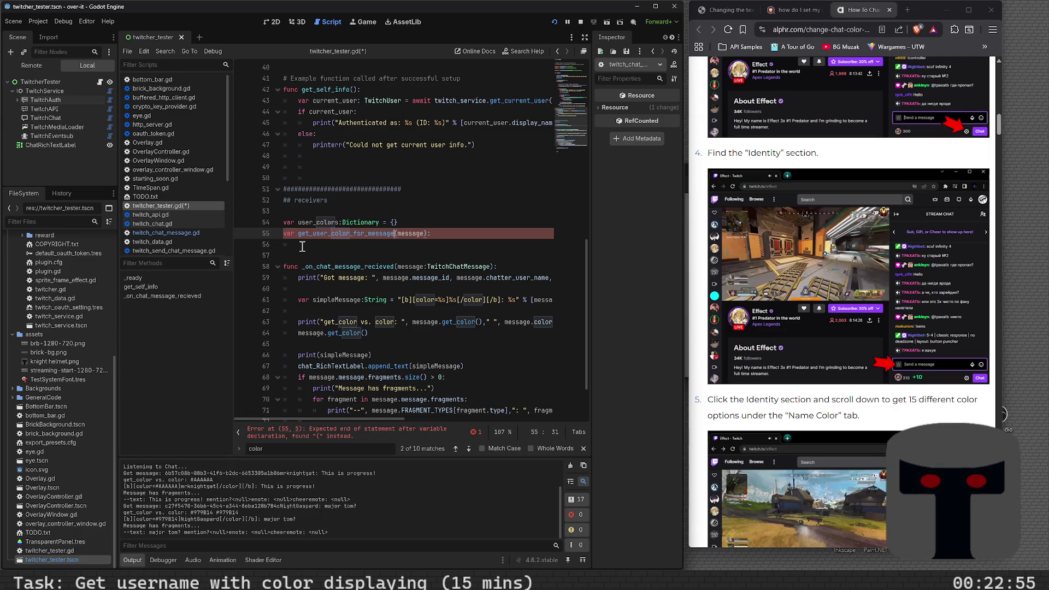
key("Right")
key("Right")
key("Right")
key("Right")
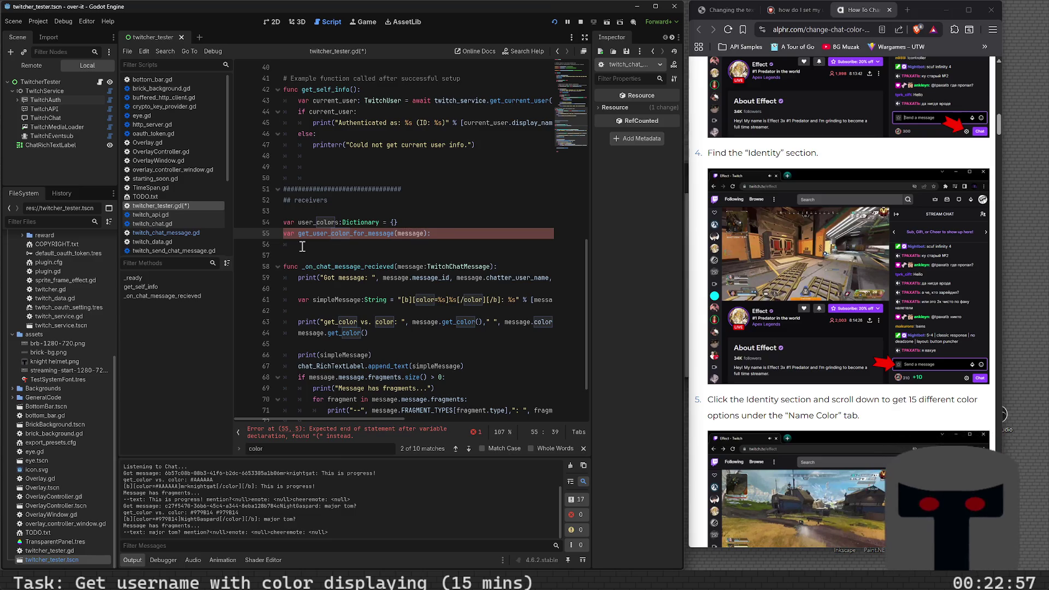
type(":TwitchCh")
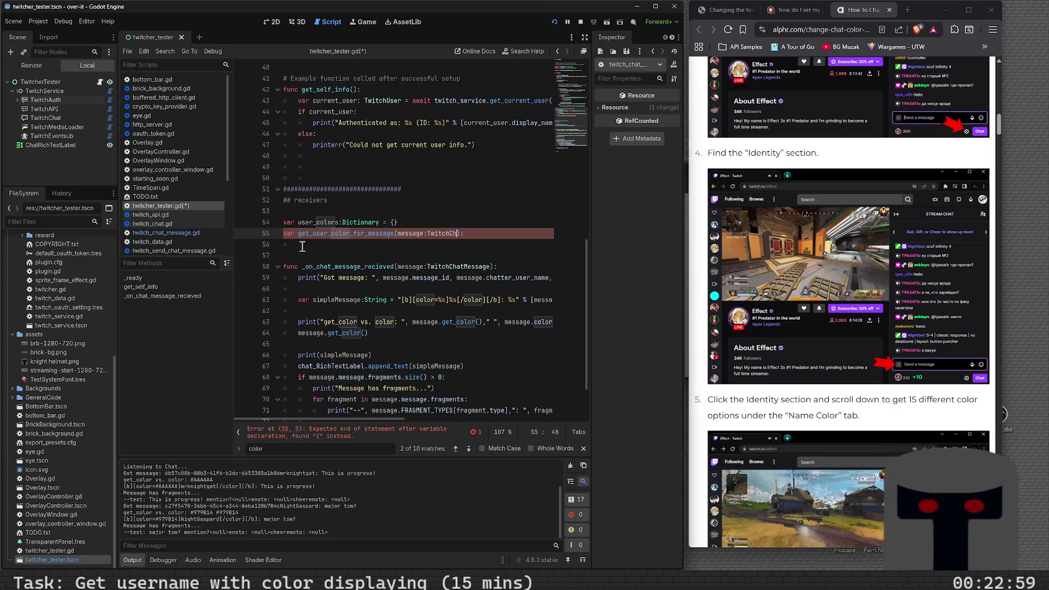
type("atMessage")
key("ctrl+s")
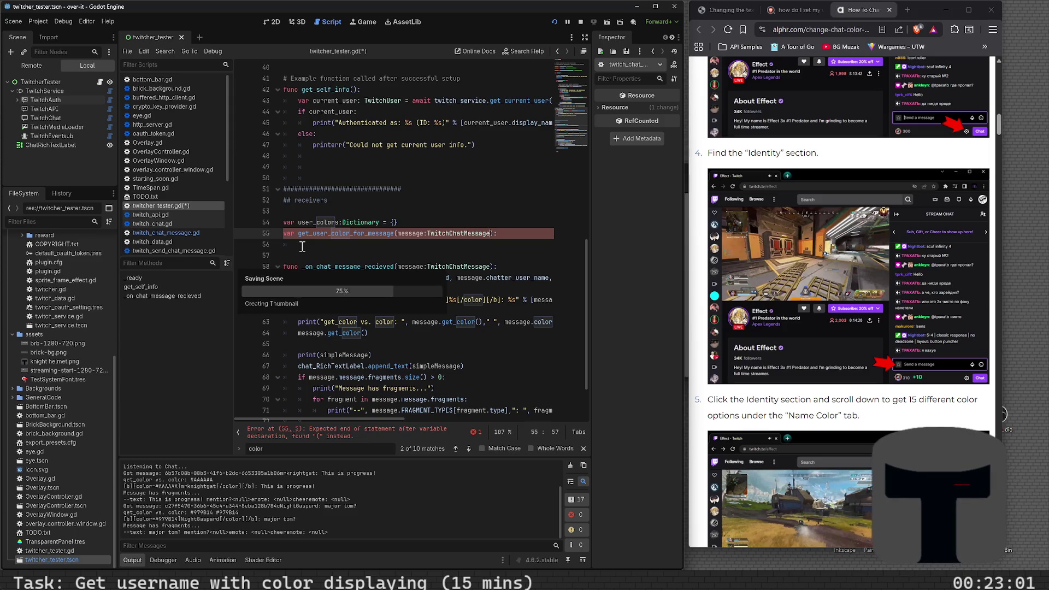
key("Return")
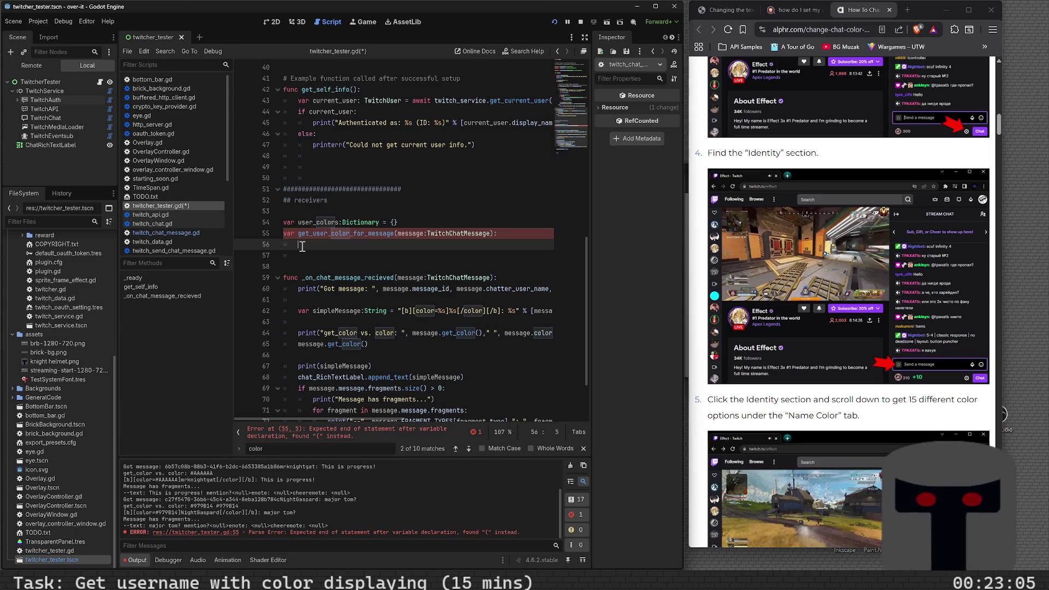
- Write the condition checking message.color is neither null nor an empty string
type("message.")
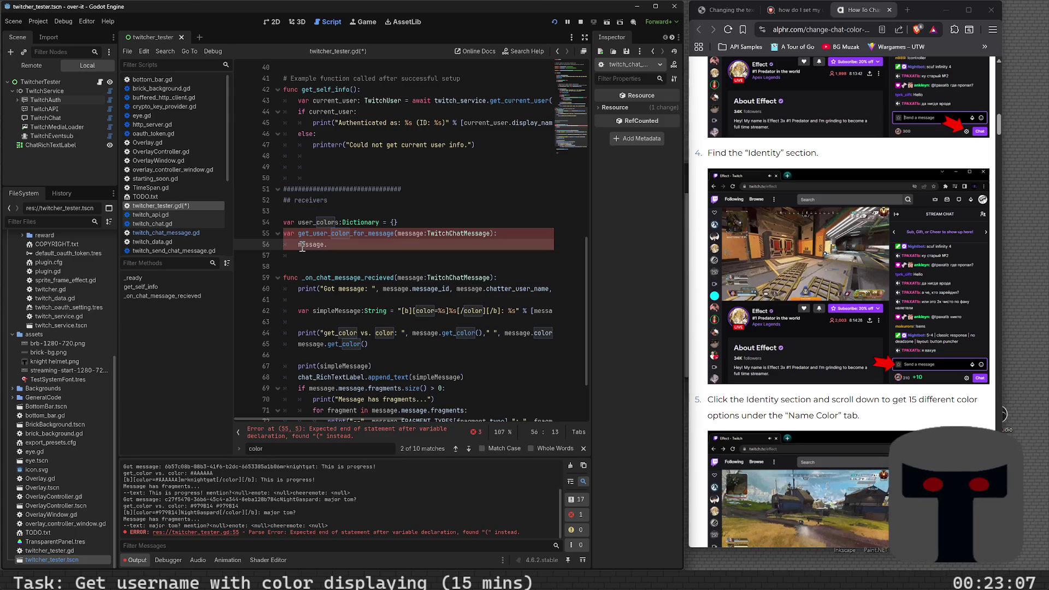
key("BackSpace")
key("BackSpace")
key("BackSpace")
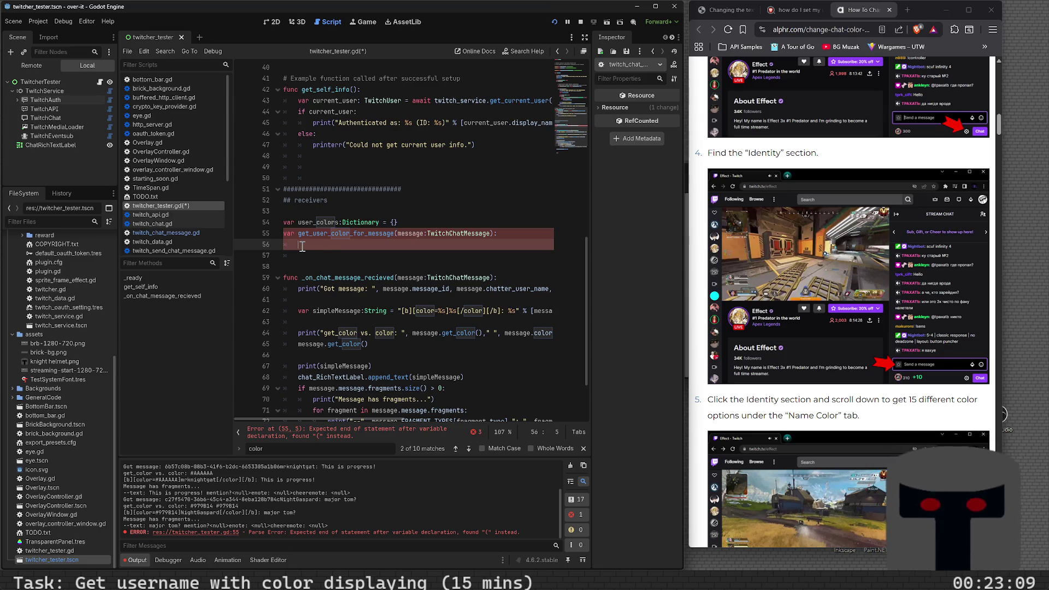
type("if message")
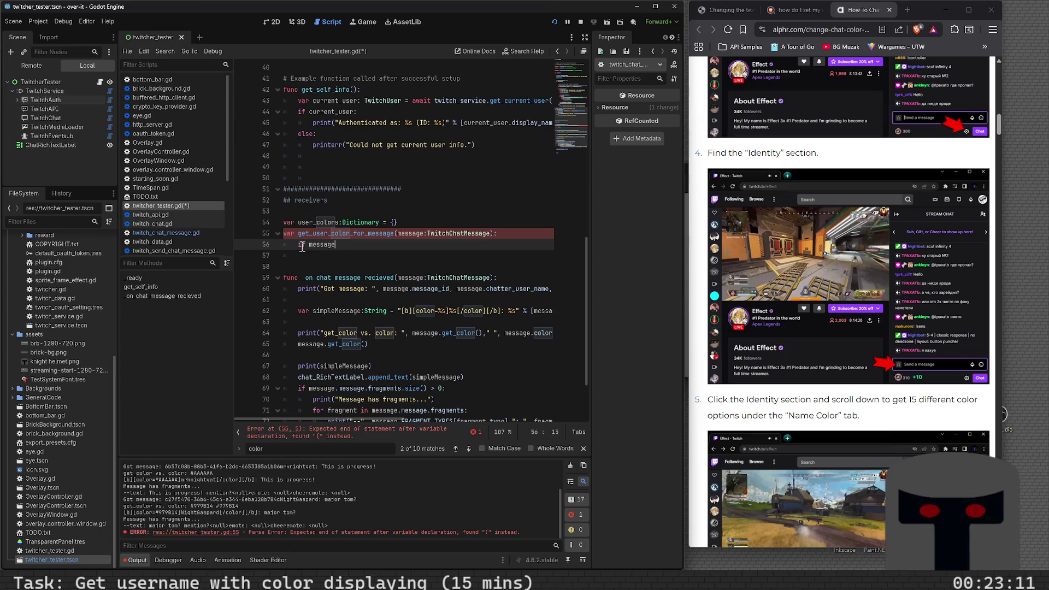
type(".col")
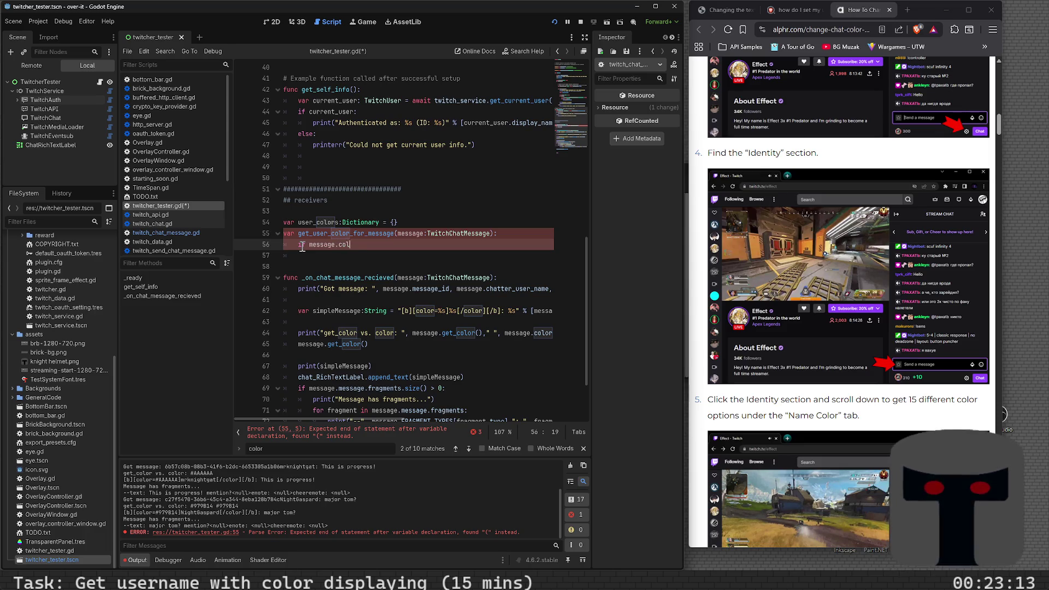
type("or =")
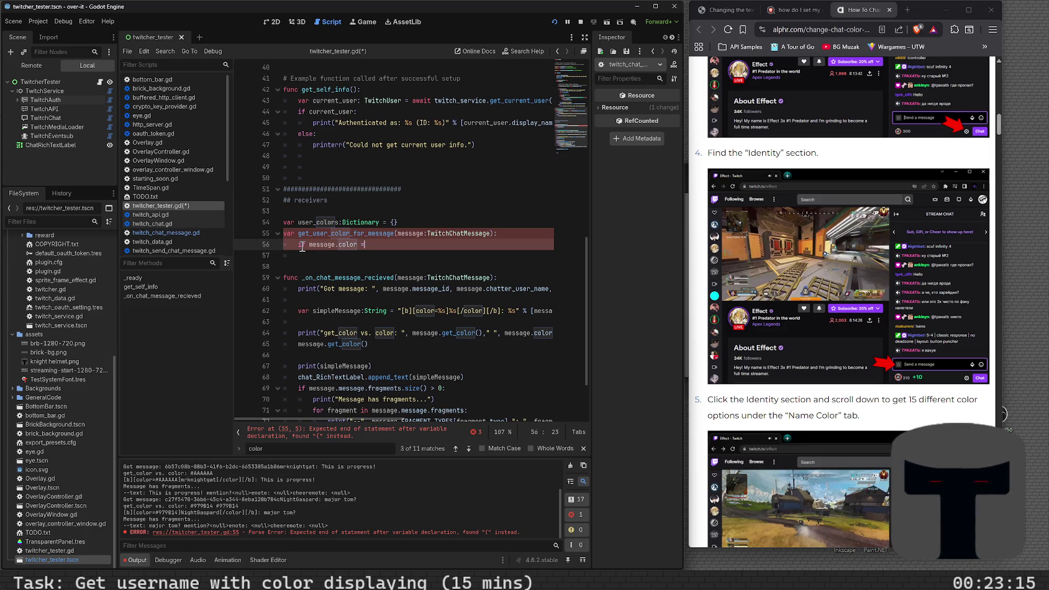
key("BackSpace")
type("!")
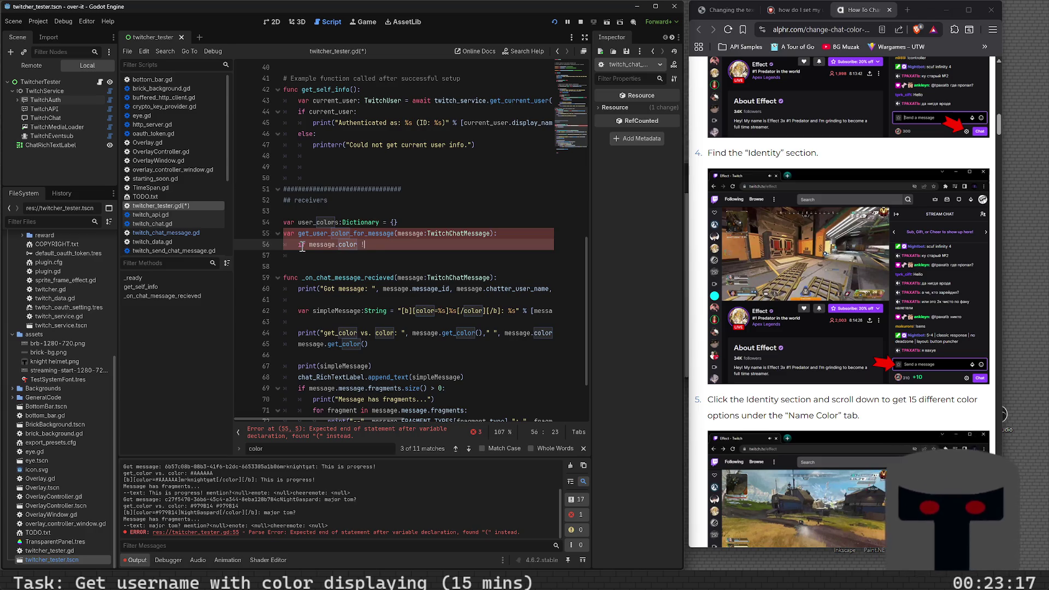
type("= null ")
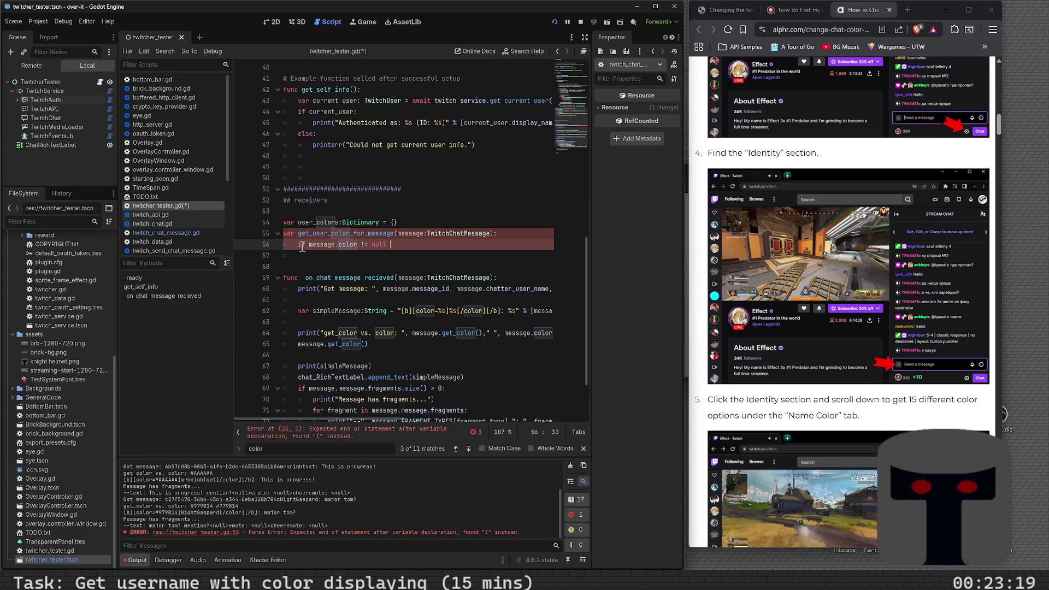
type("and mess")
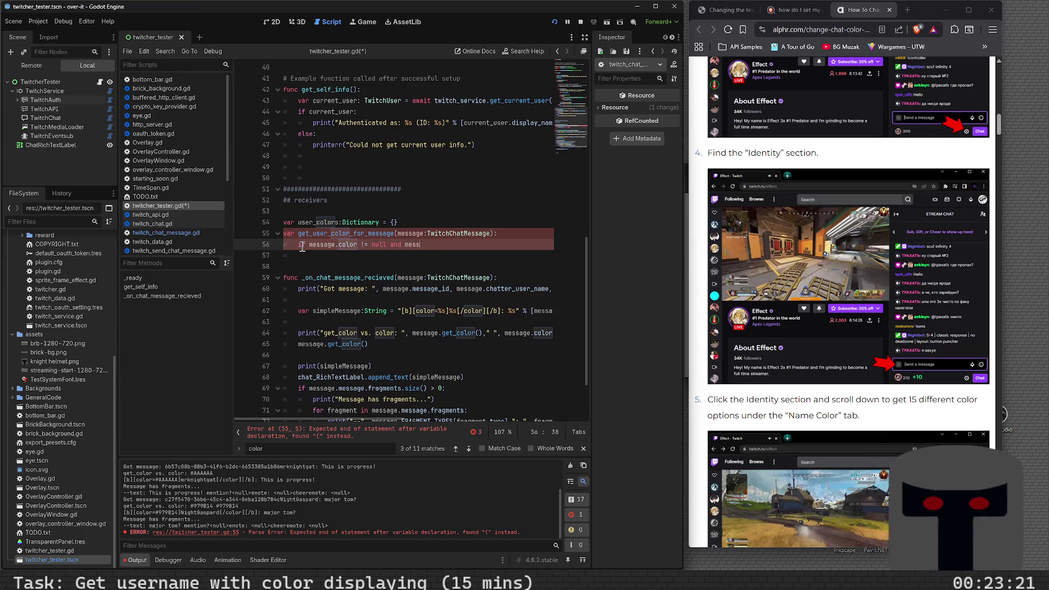
type("age.color ")
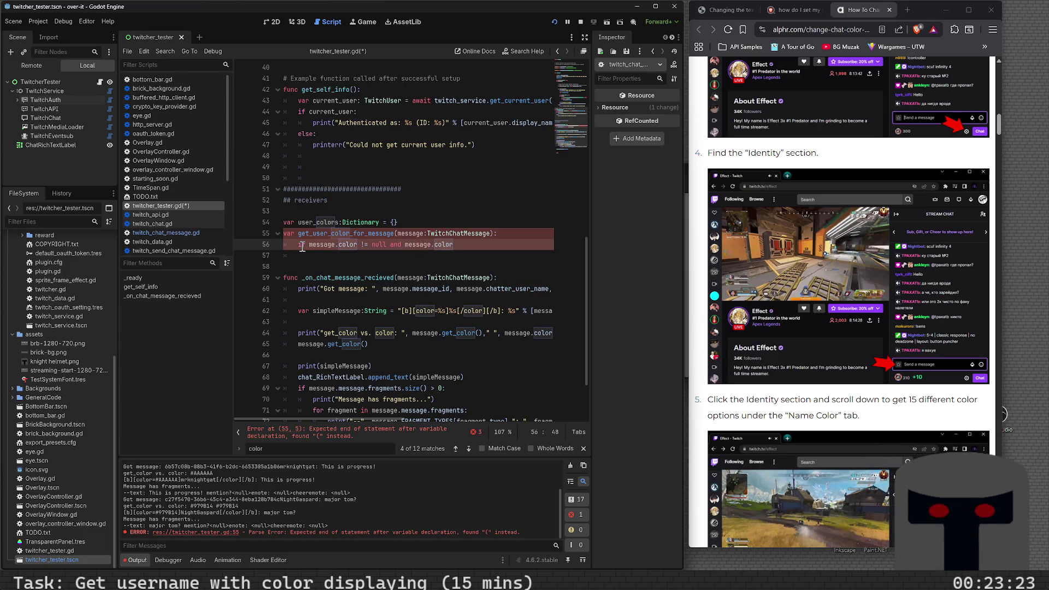
type("!= \"")
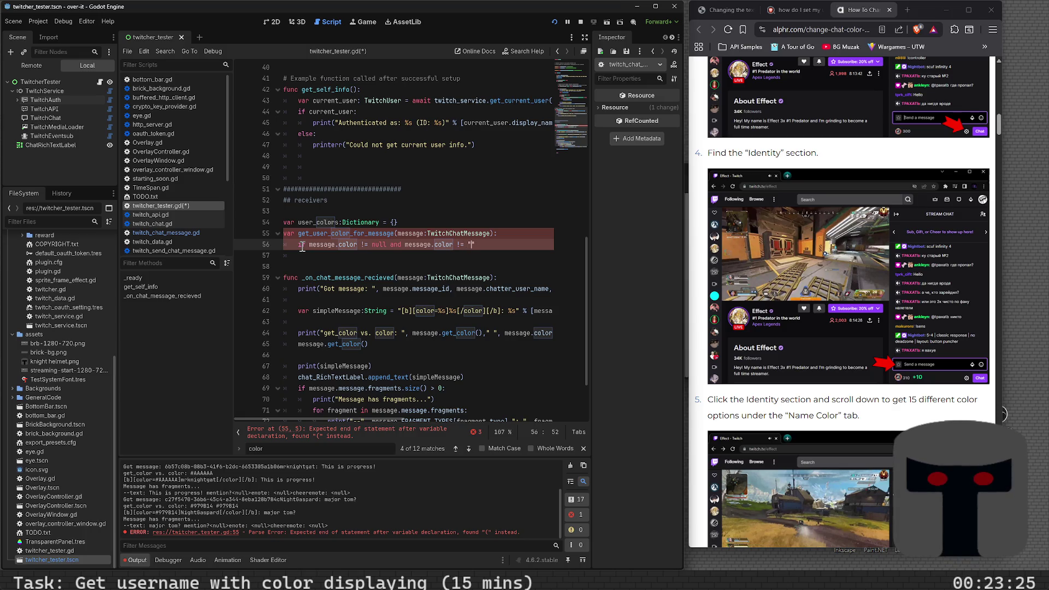
type("\"")
type(":")
key("Return")
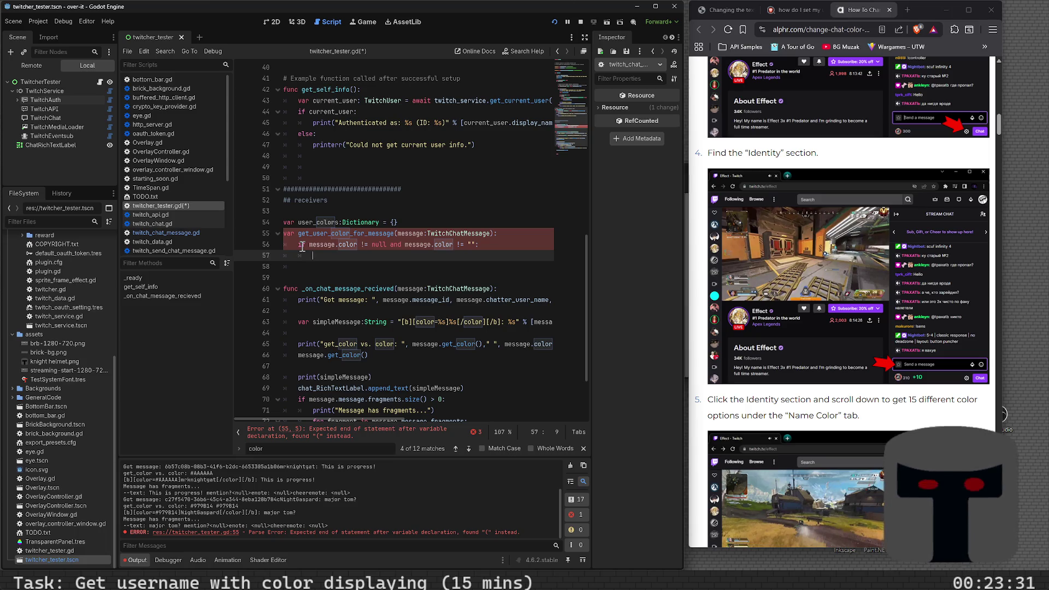
- Inside the if, assign message.color to user_colors[message.chatter_user_name]
type("return")
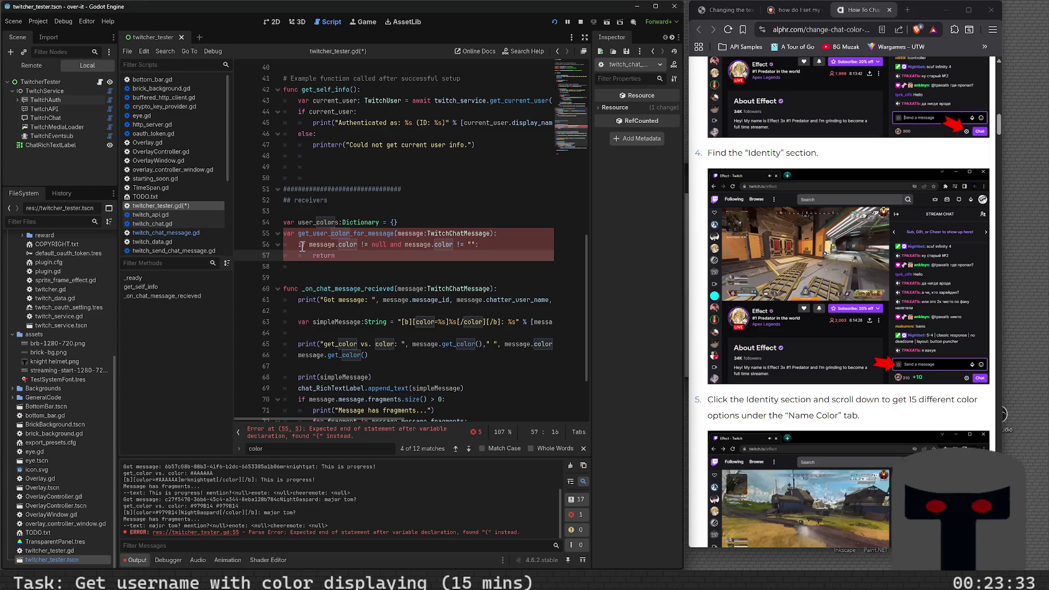
key("BackSpace")
key("BackSpace")
key("BackSpace")
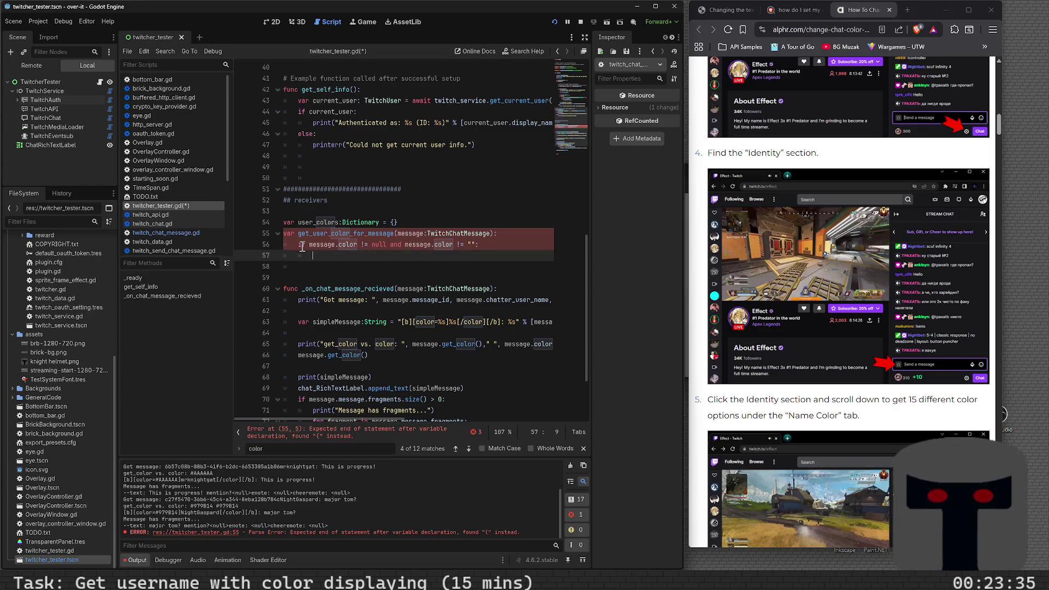
type("re")
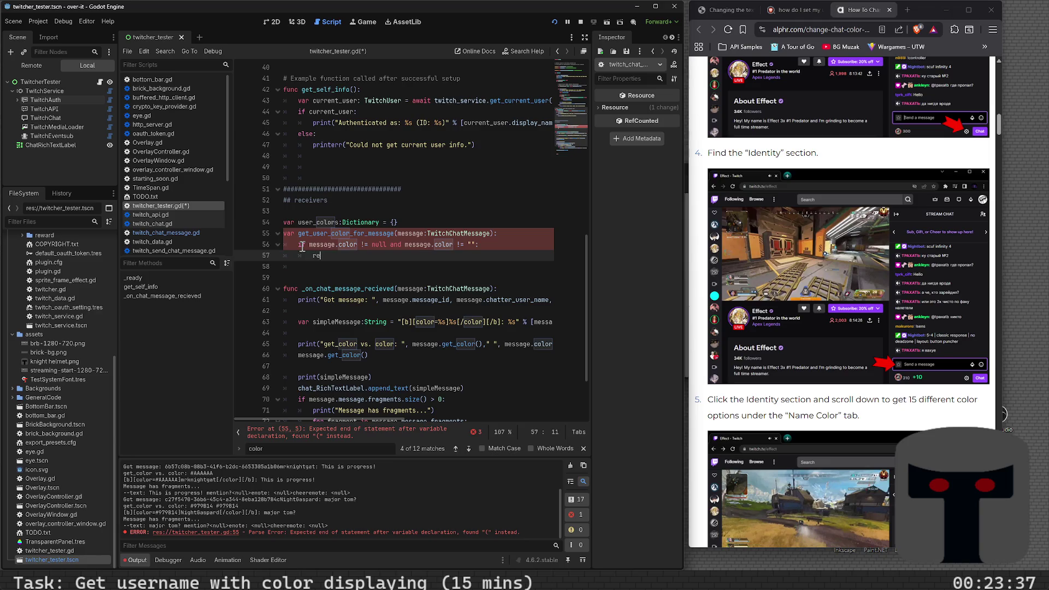
type("tur")
key("BackSpace")
key("BackSpace")
key("BackSpace")
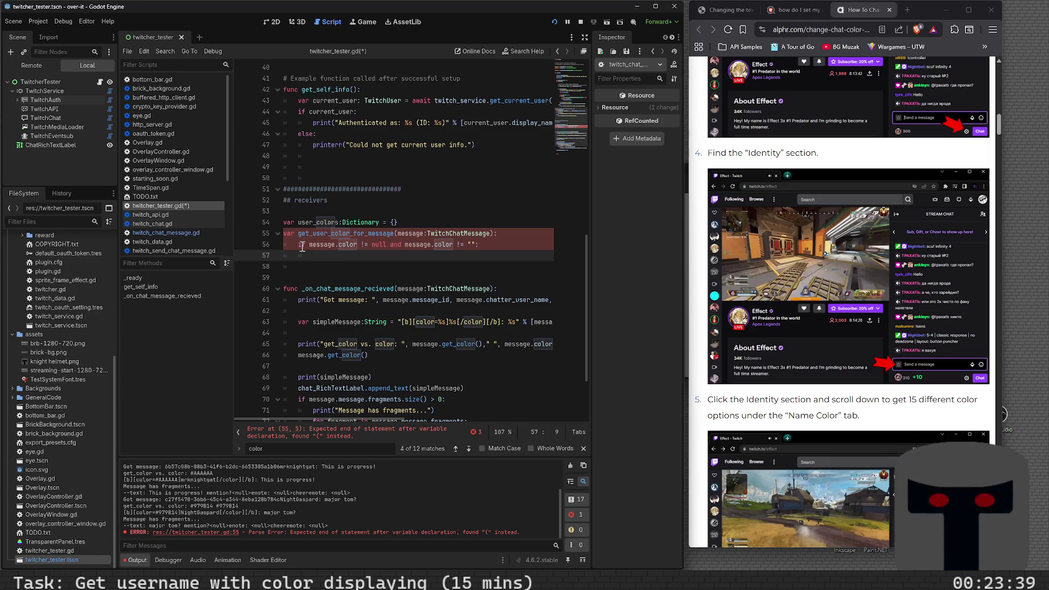
type("user_colors =")
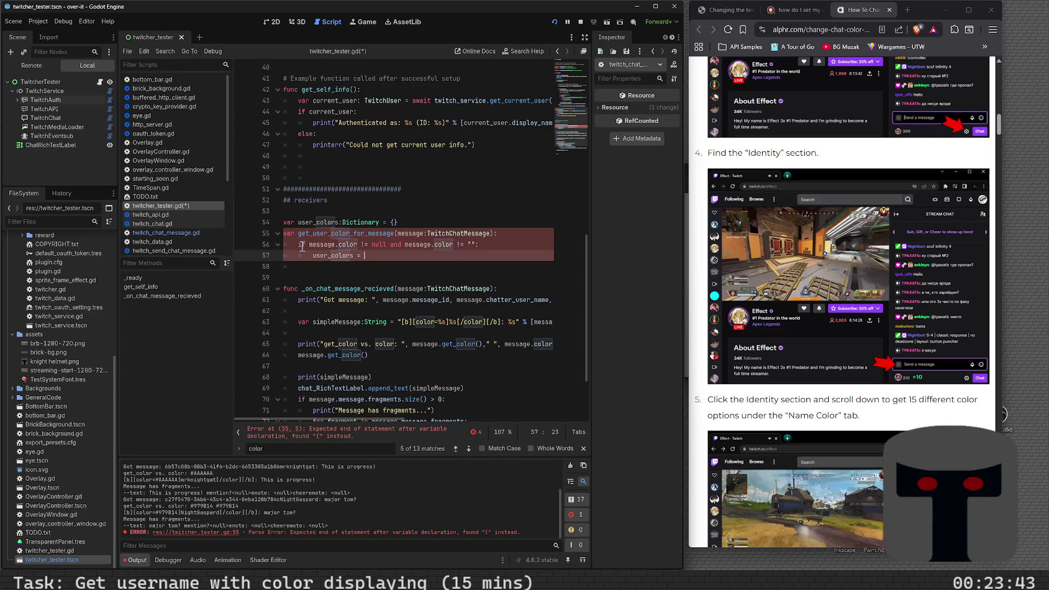
key("BackSpace")
key("BackSpace")
type("[message.")
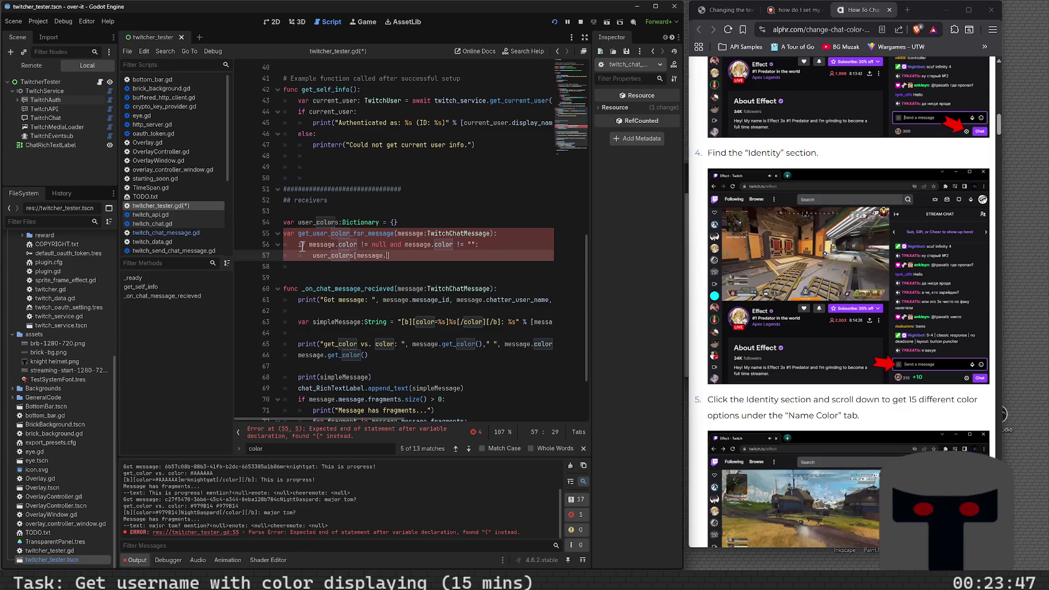
type("user")
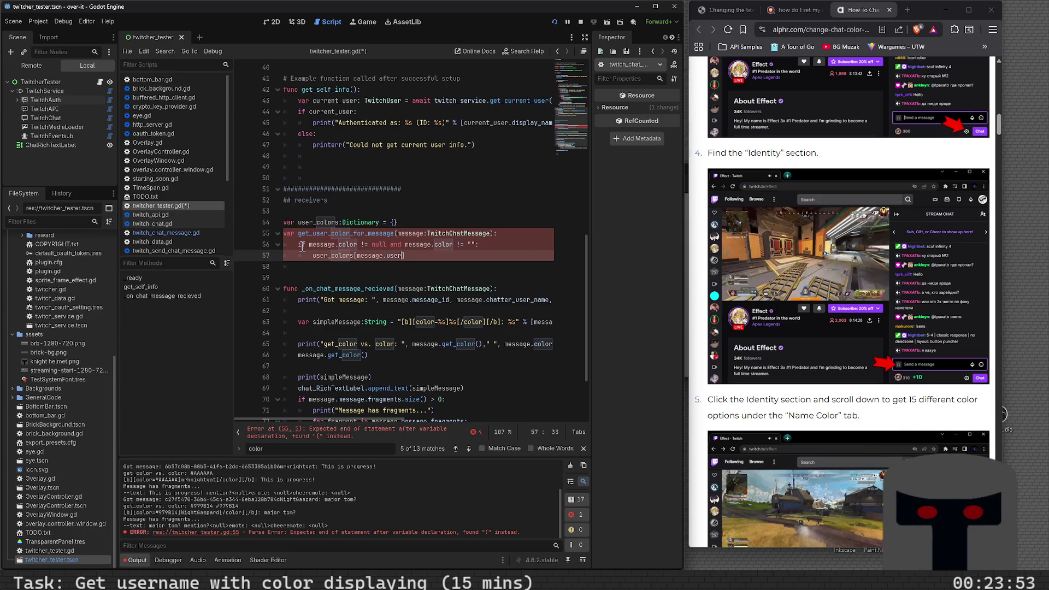
key("BackSpace")
key("BackSpace")
key("BackSpace")
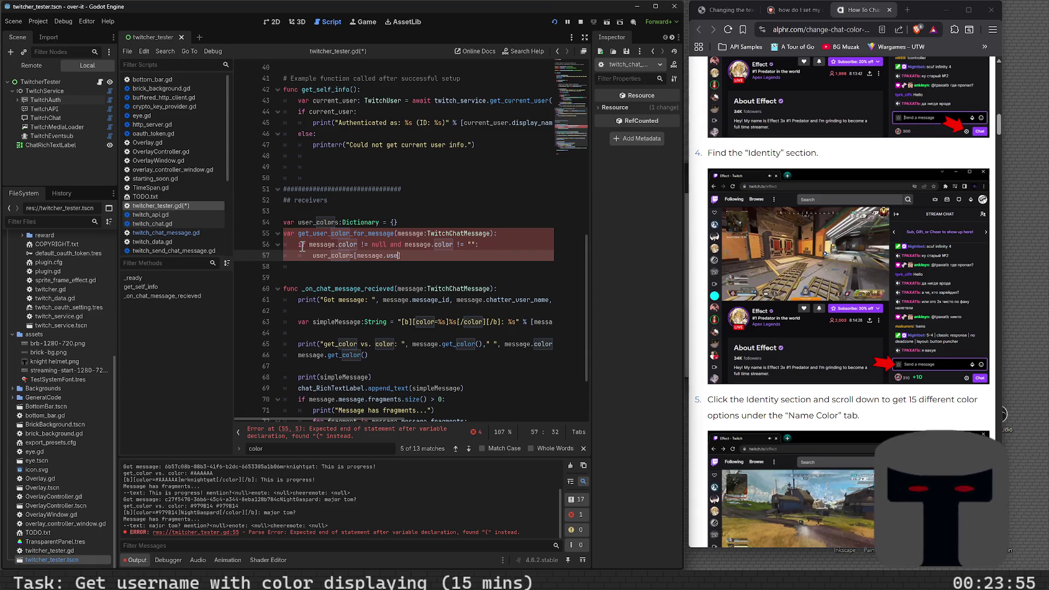
type("chatter_")
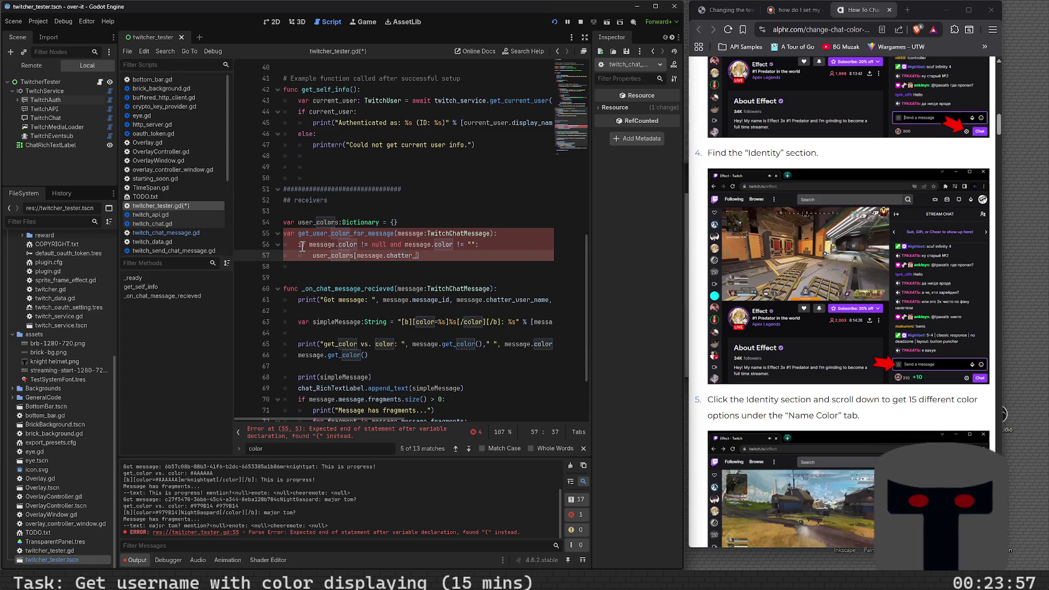
type("user_name")
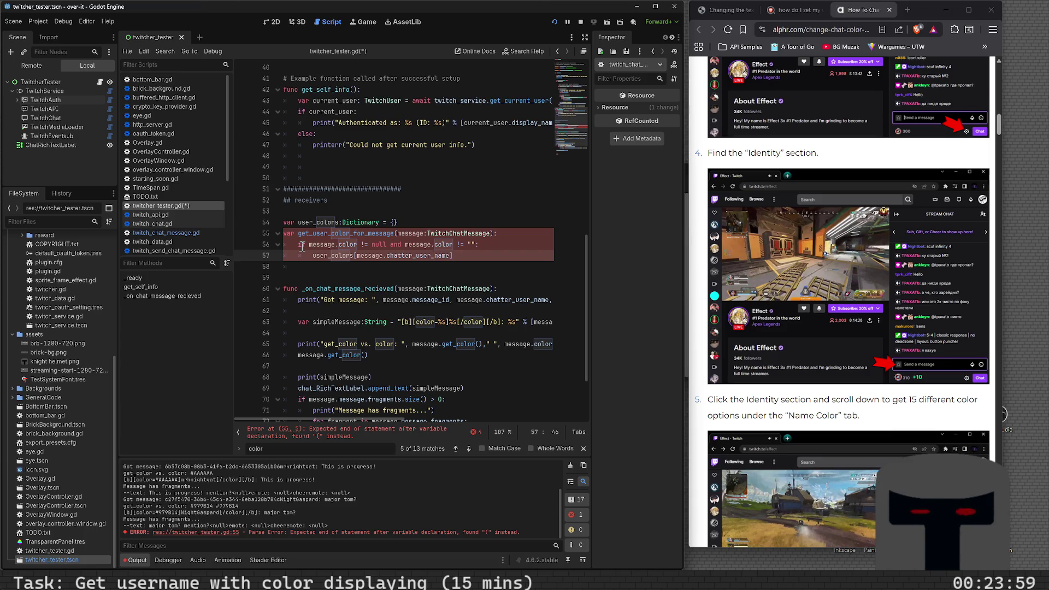
type("] =")
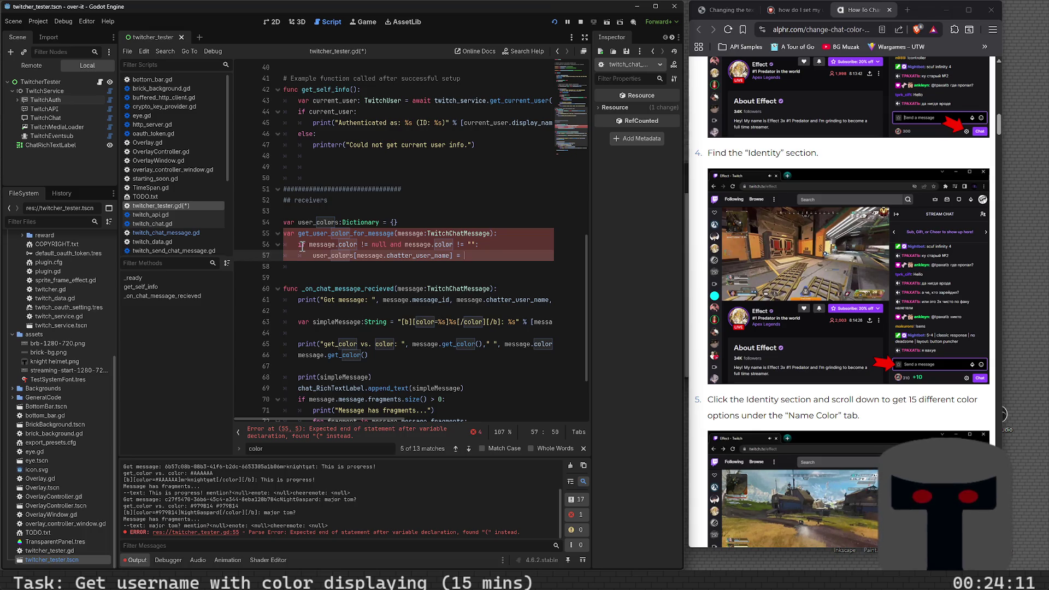
type("message.color")
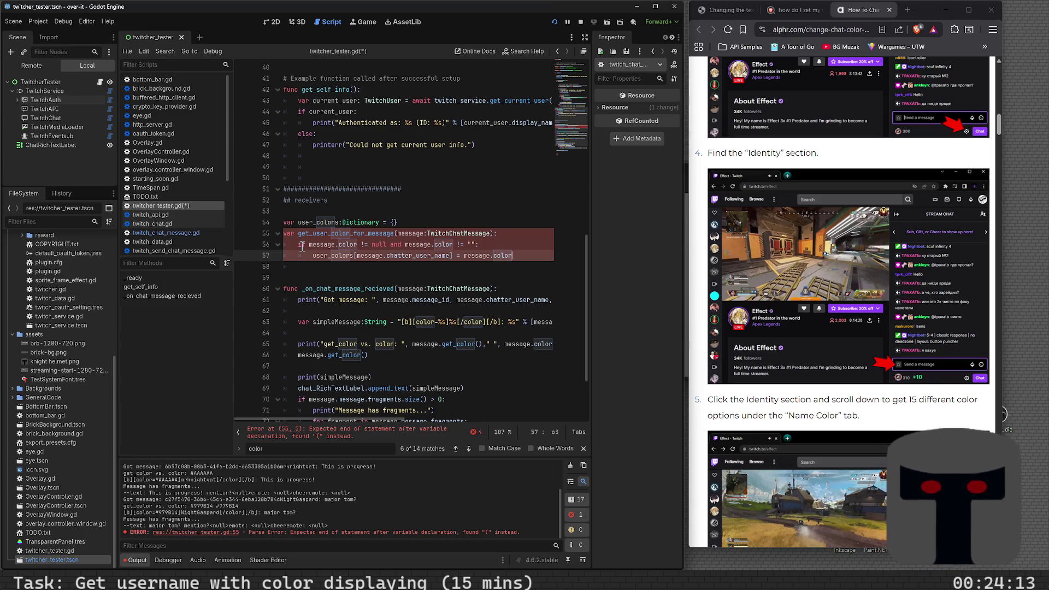
key("Return")
key("BackSpace")
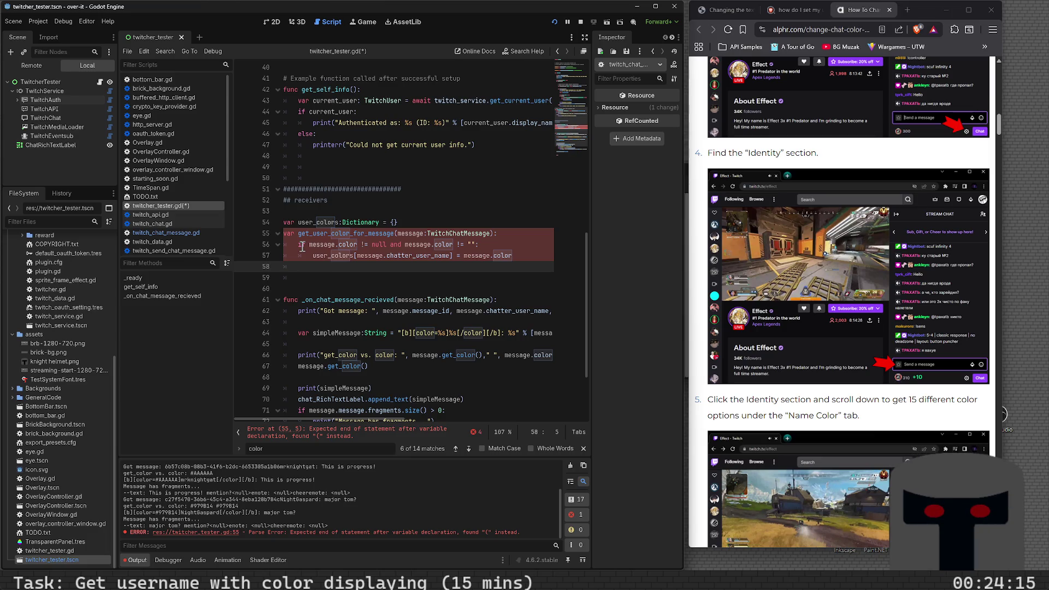
- Add an else: branch on line 58 after the colour check
type("elf")
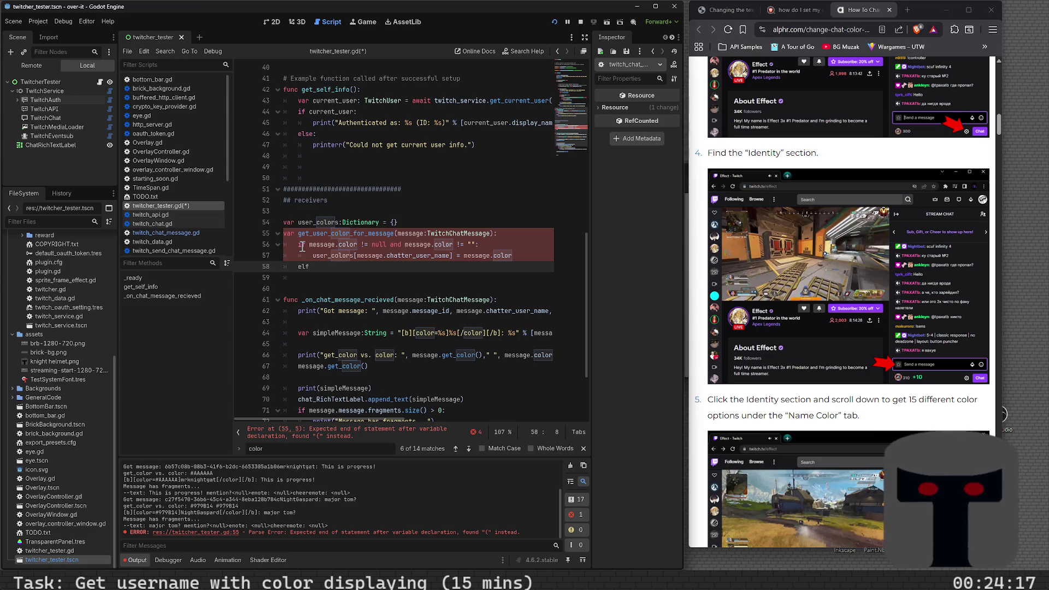
key("BackSpace")
key("BackSpace")
key("BackSpace")
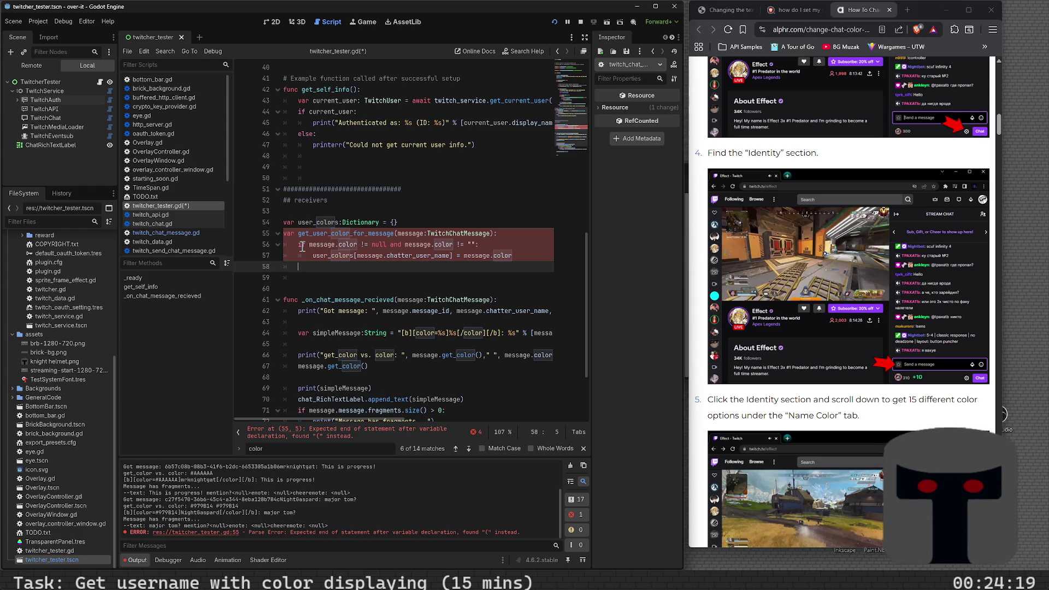
type("else")
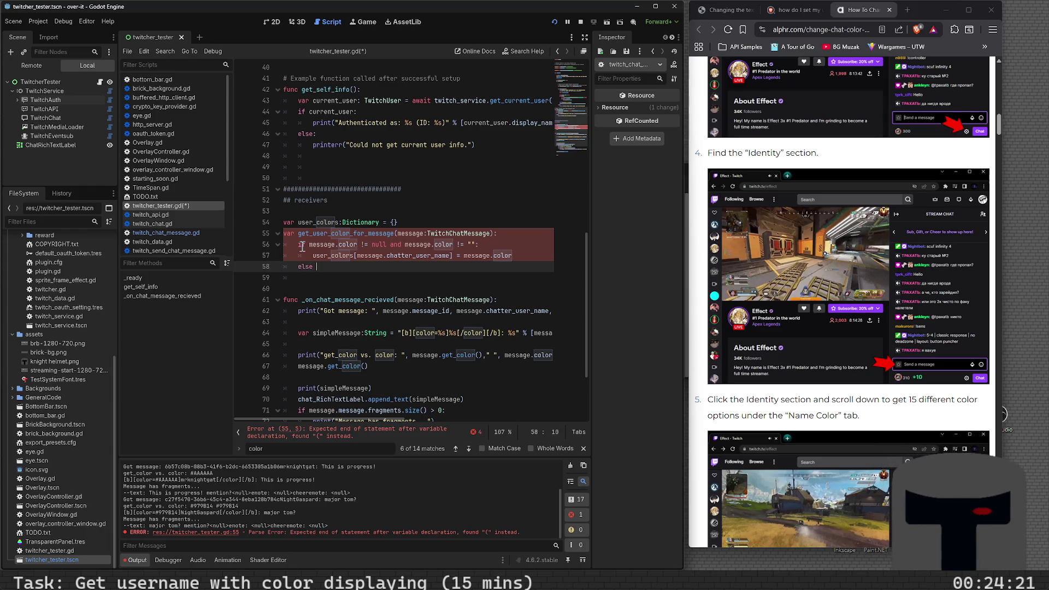
key("BackSpace")
type(":")
key("Return")
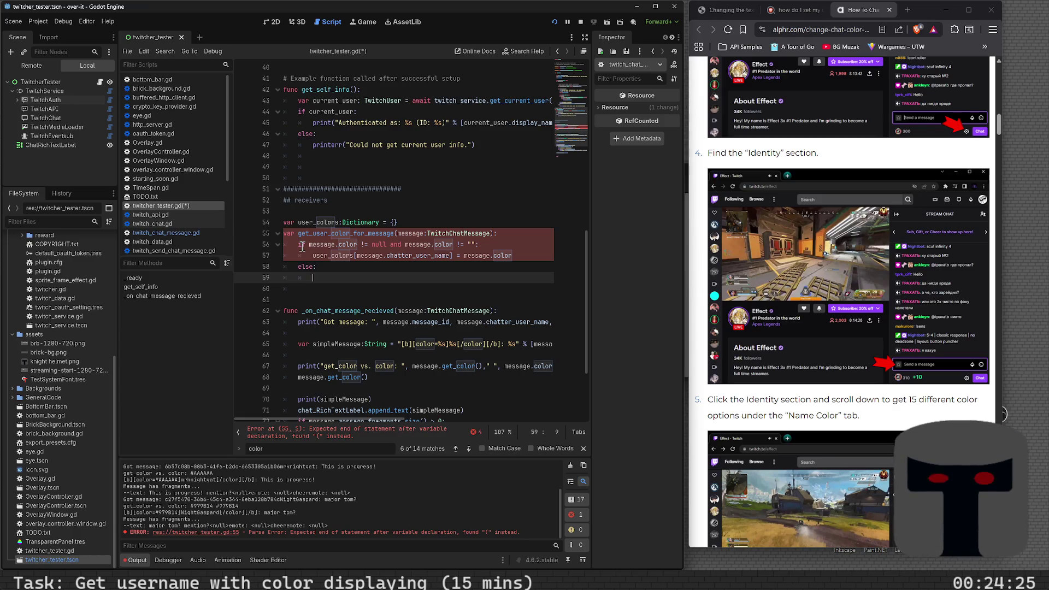
- Write user_colors[pick_random_user_color() as the else branch's body on line 59
type("pick_rnad")
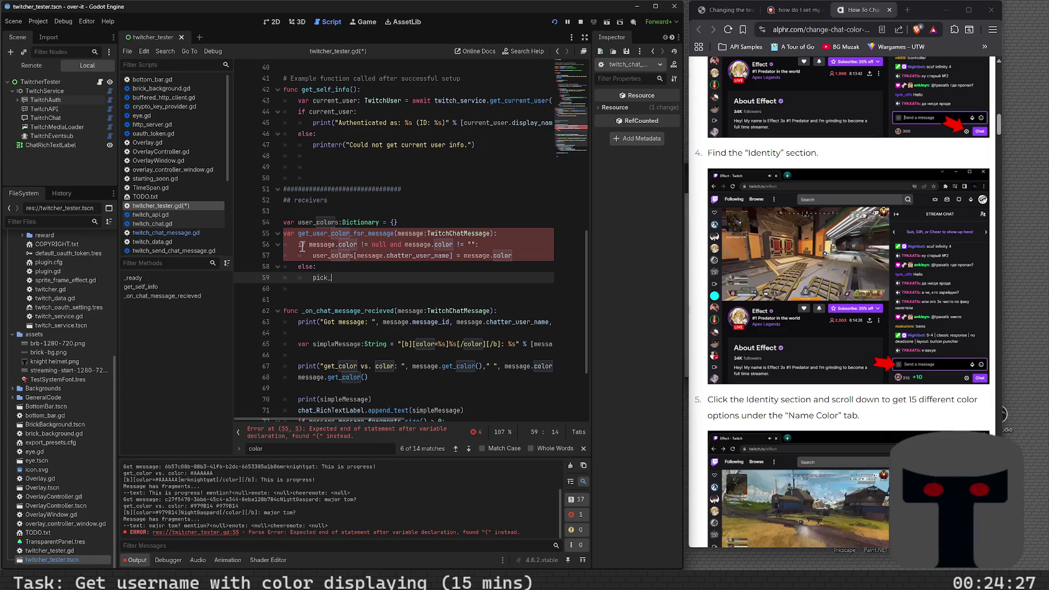
key("BackSpace")
key("BackSpace")
key("BackSpace")
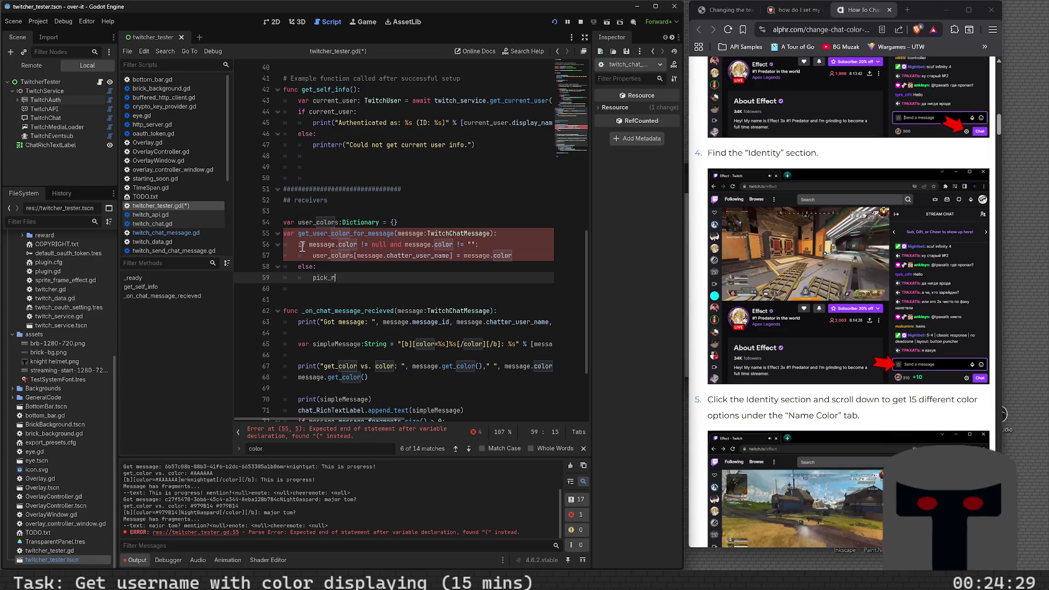
type("andom_user_color =")
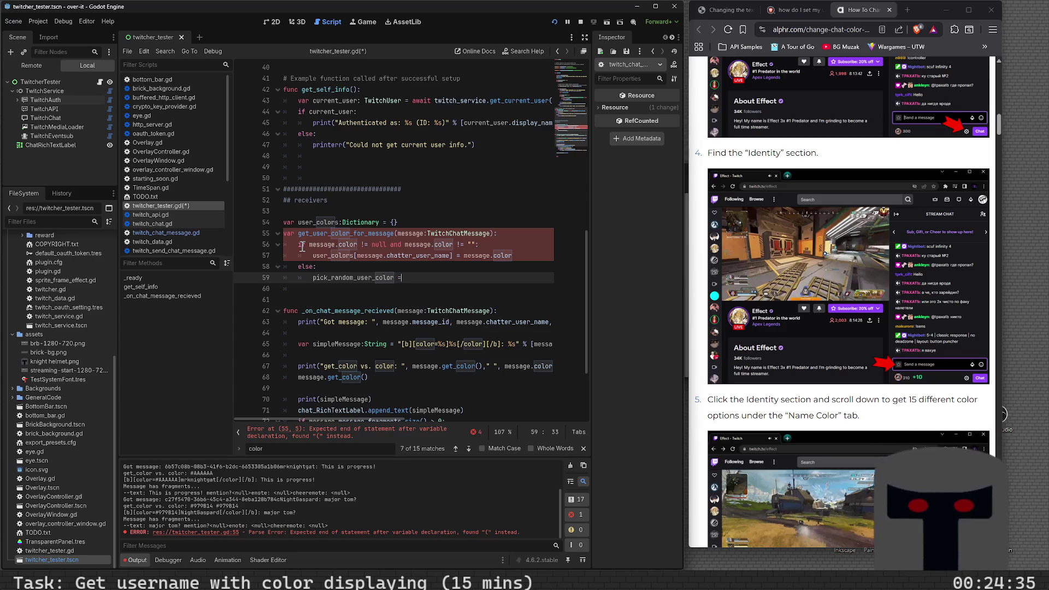
key("BackSpace")
key("BackSpace")
type("()")
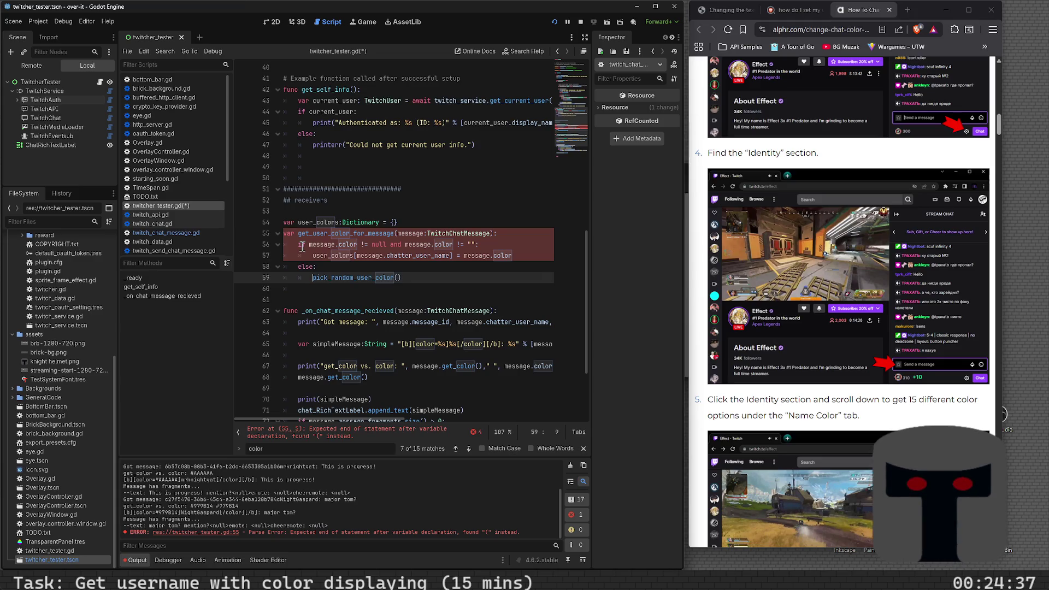
type("user")
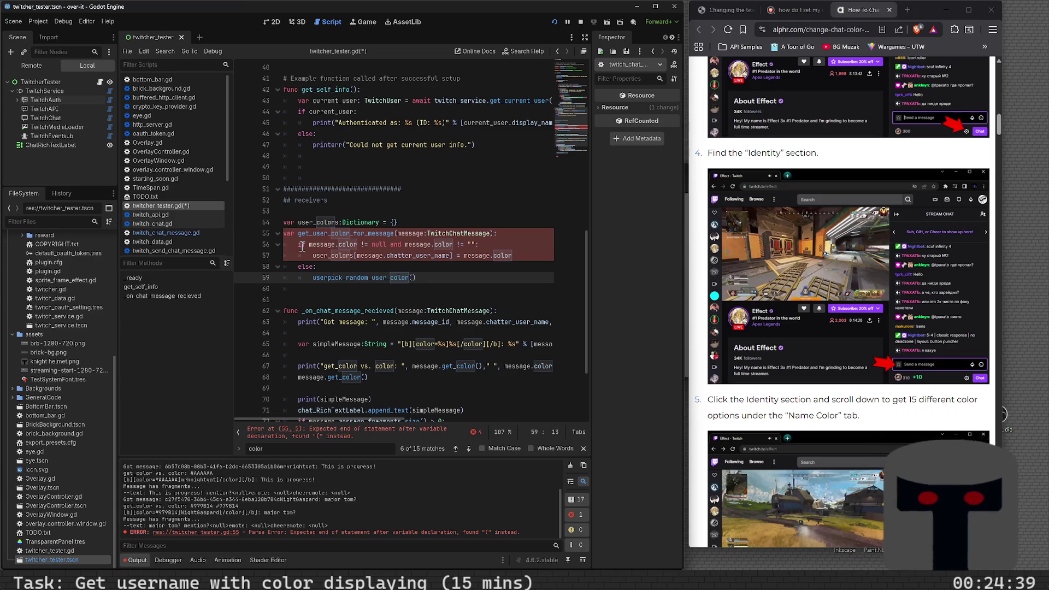
type("[co")
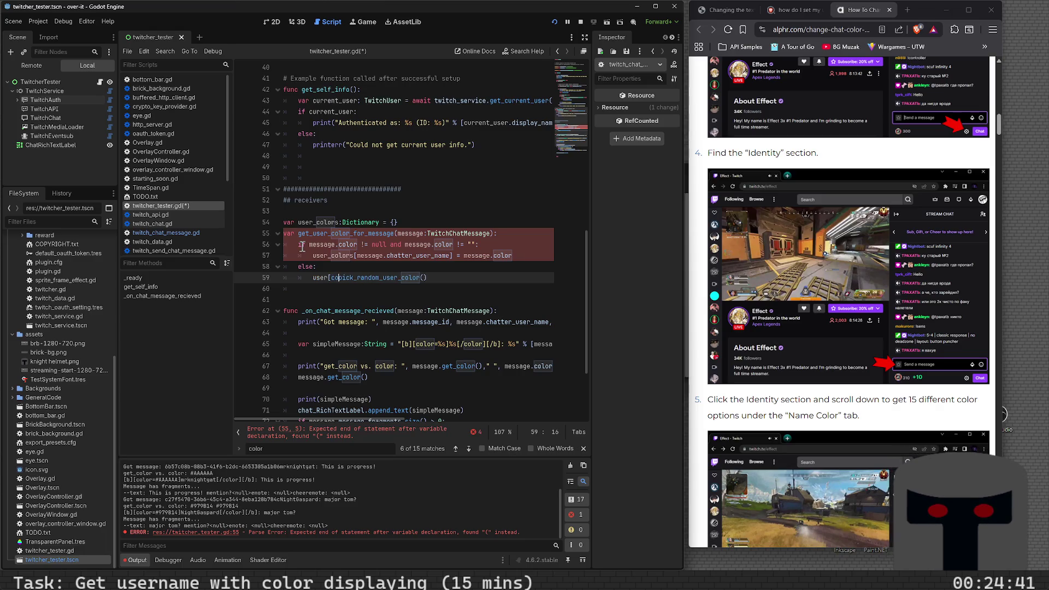
type("lors")
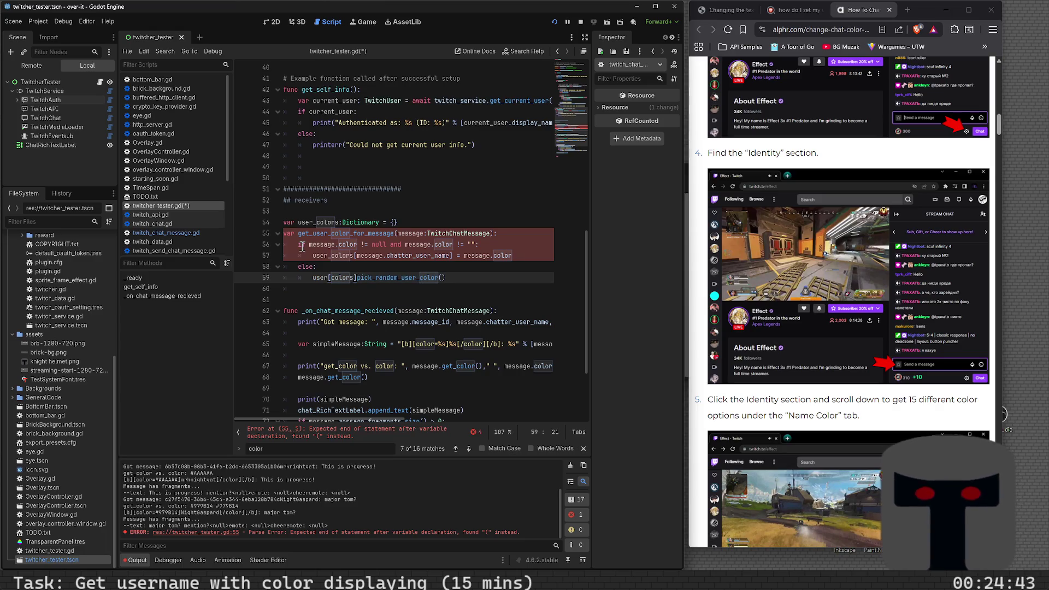
key("BackSpace")
key("BackSpace")
key("BackSpace")
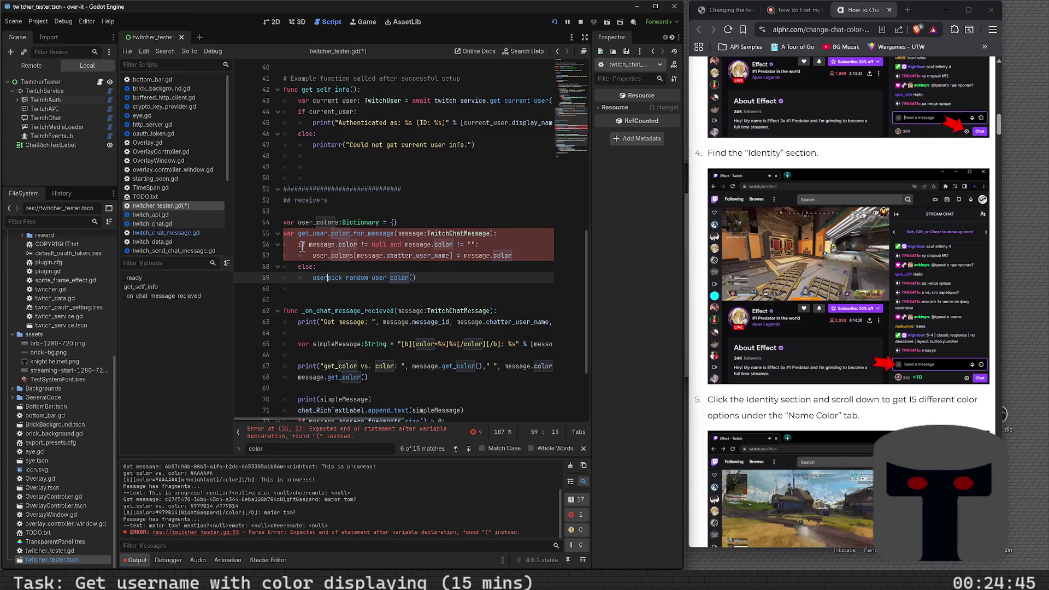
type("_colors[")
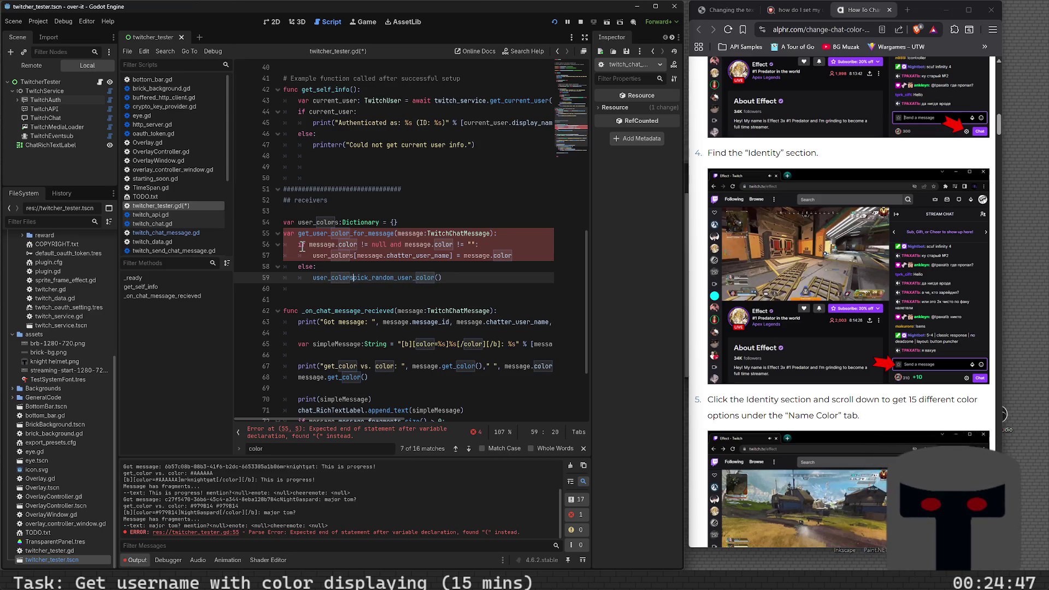
key("Up")
key("Up")
key("Up")
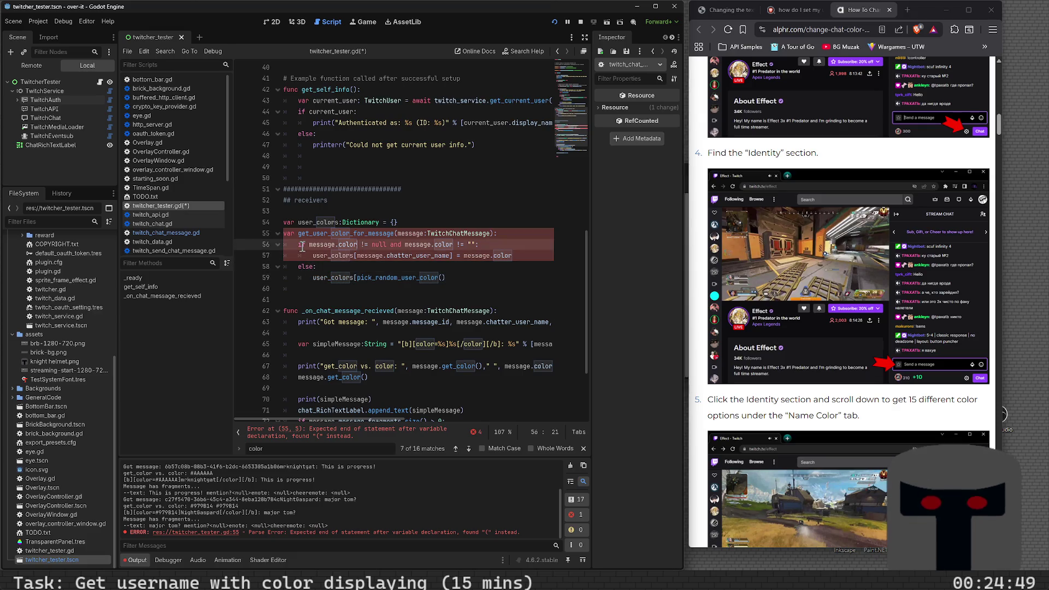
key("End")
- Declare var color_for_user:String = "" at the top of the function body
key("Return")
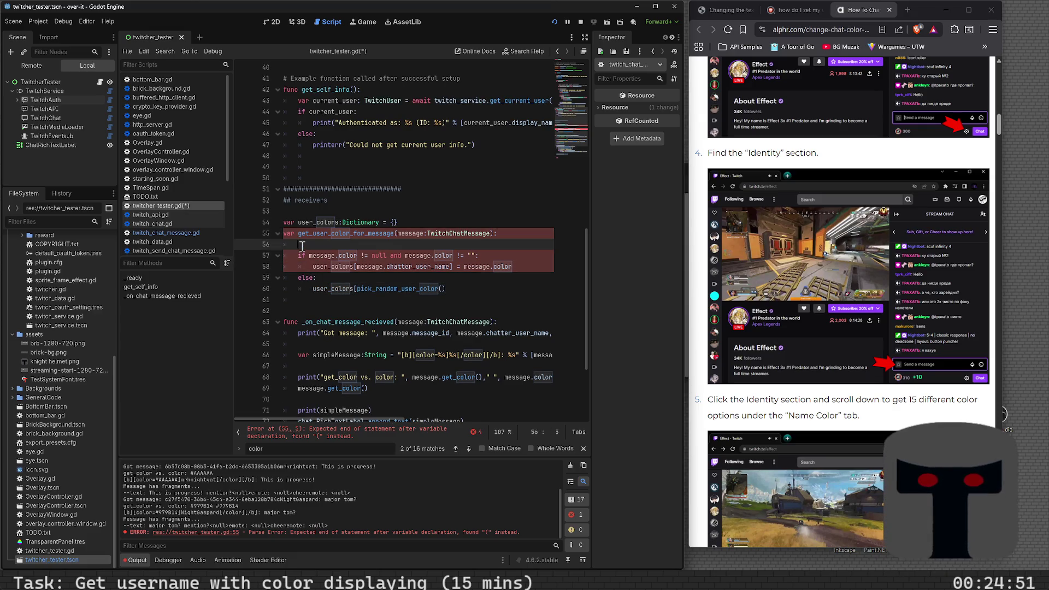
type("var color")
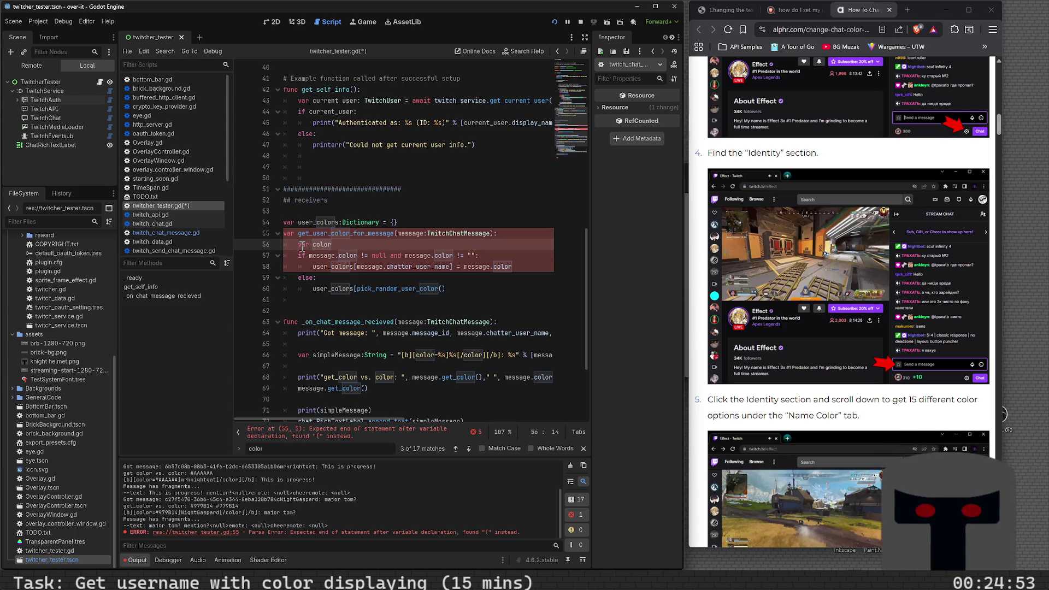
type(" for")
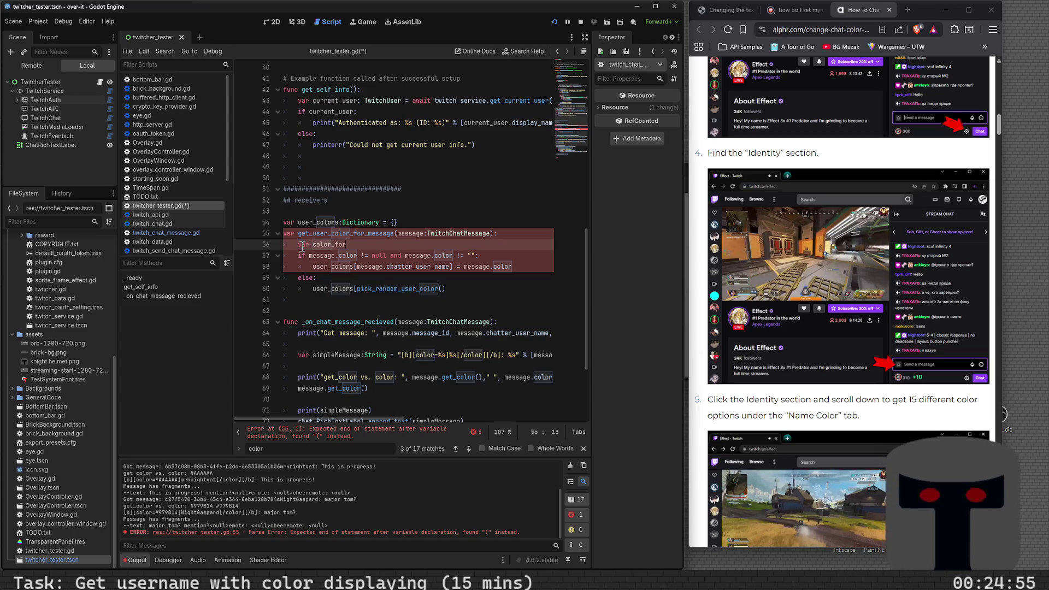
type("user")
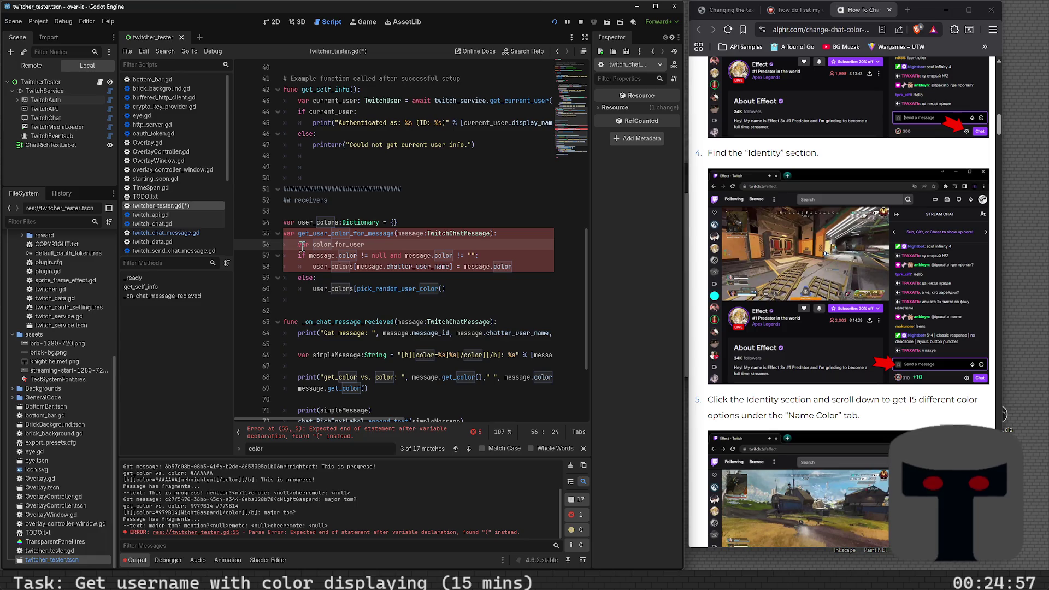
key("BackSpace")
type(":C")
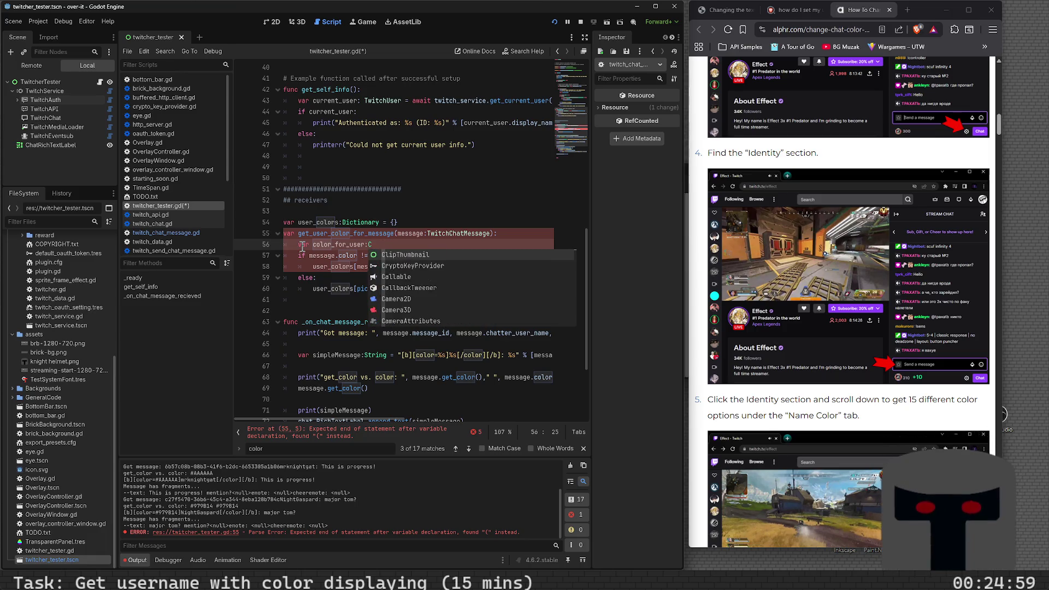
key("BackSpace")
type("String = \"\"")
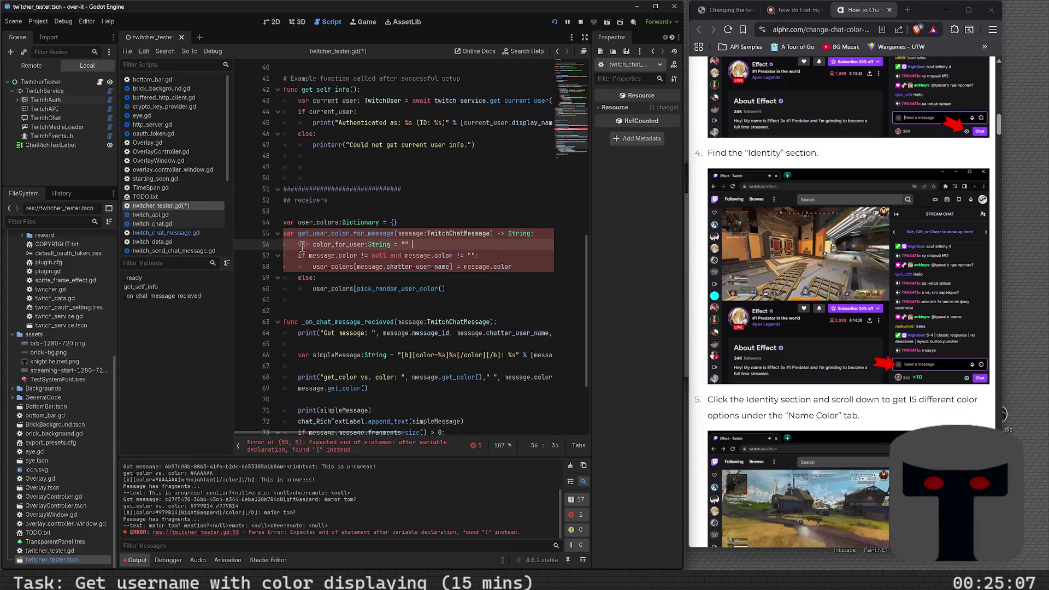
key("Left")
key("Left")
key("BackSpace")
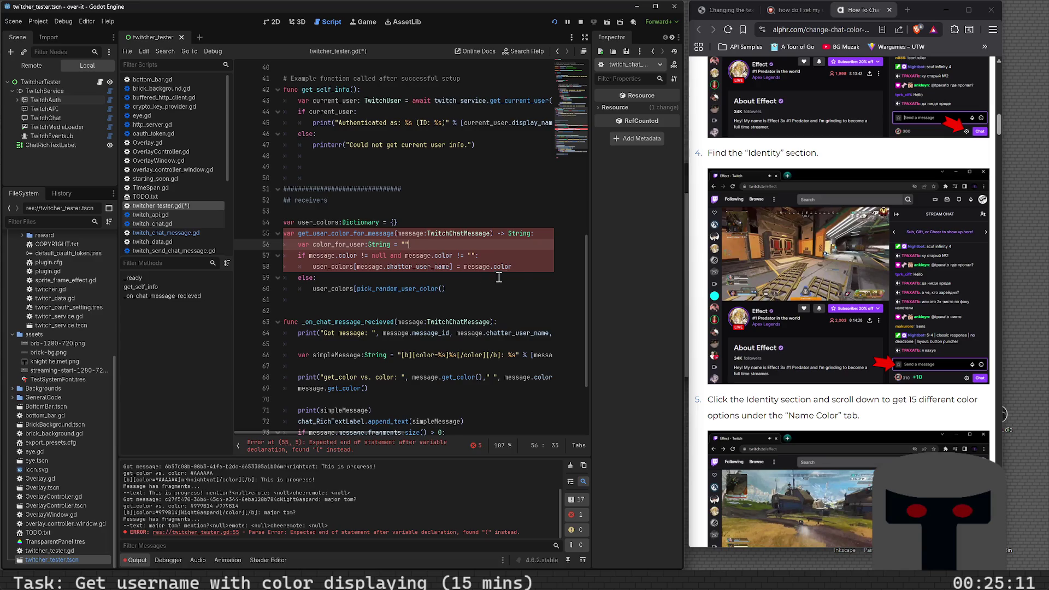
- Replace the user_colors assignment with color_for_user = message.color
left_click(524, 270)
key("Return")
type("col")
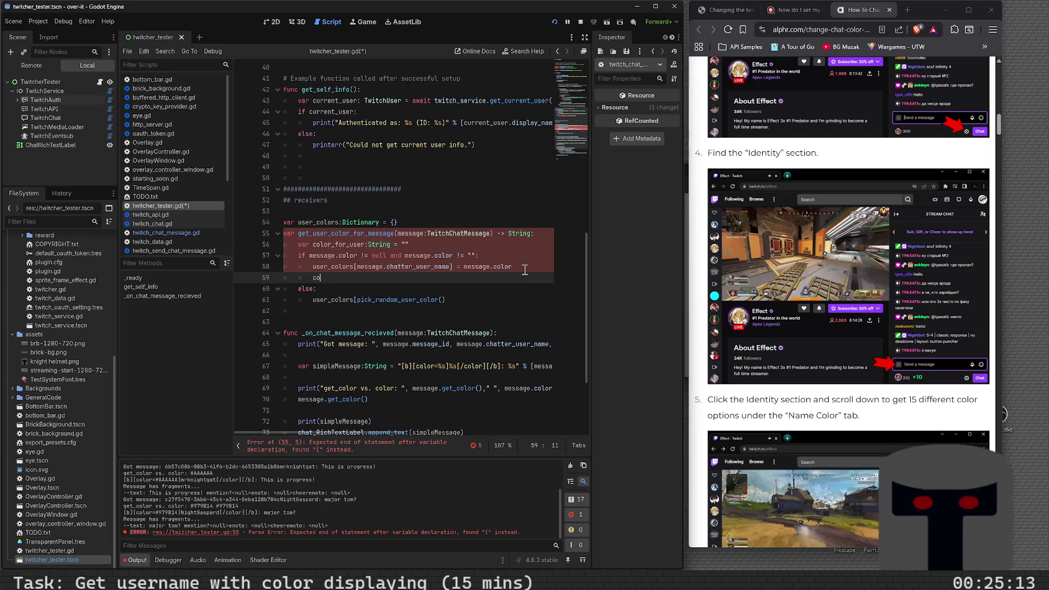
key("BackSpace")
key("BackSpace")
key("BackSpace")
key("Up")
key("ctrl+shift+Return")
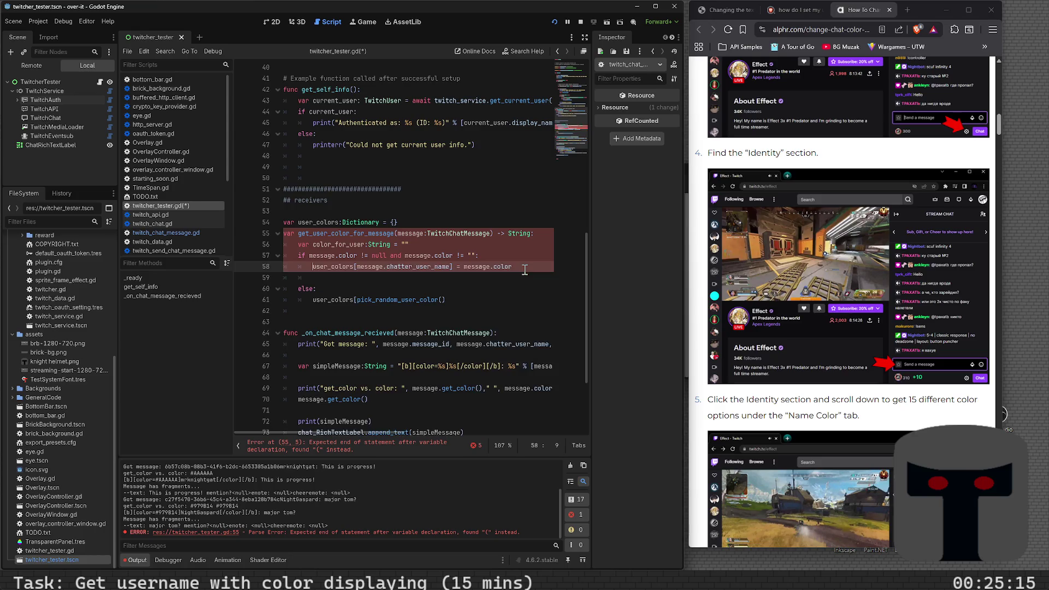
type("color_f")
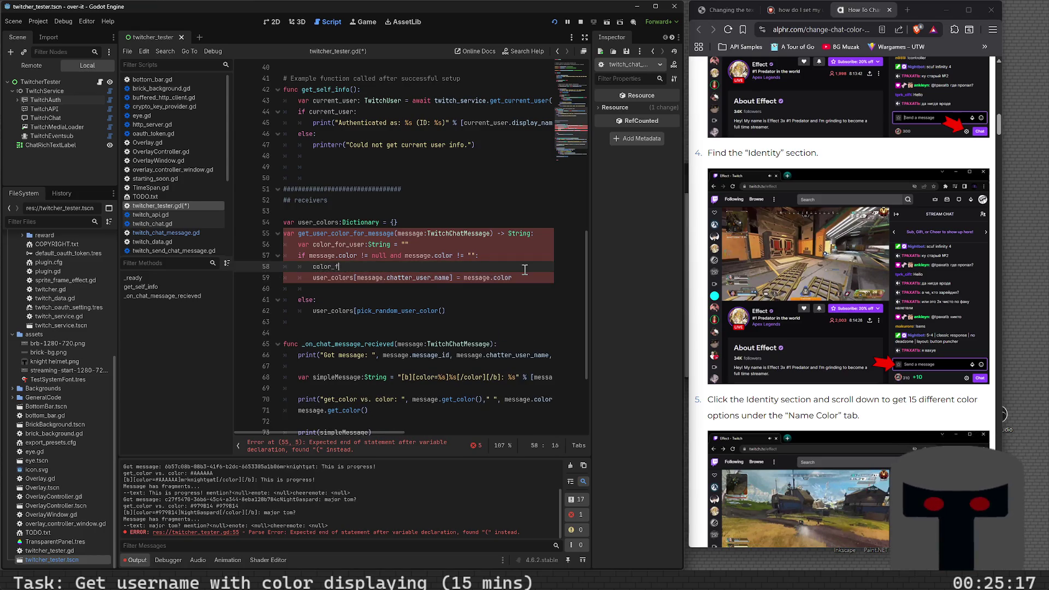
type("or_user = mes")
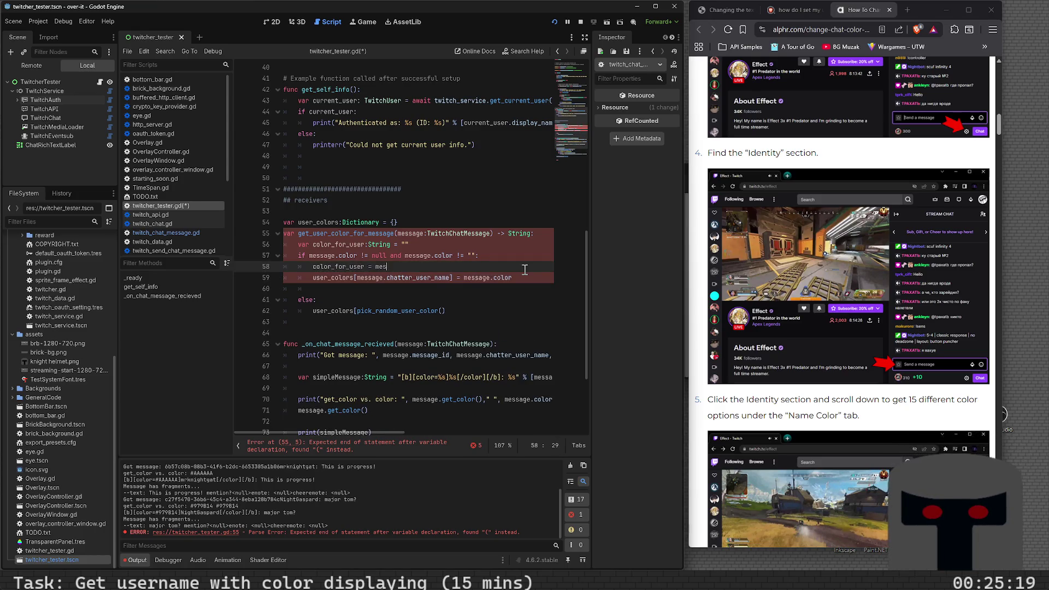
type("sage.color")
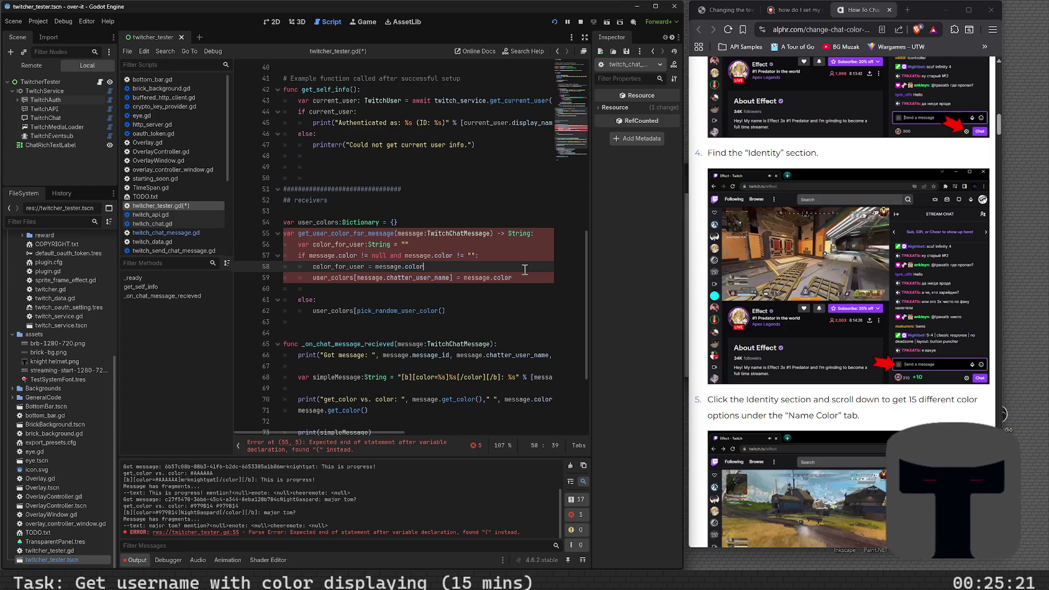
key("Down")
key("End")
key("shift+Home")
key("BackSpace")
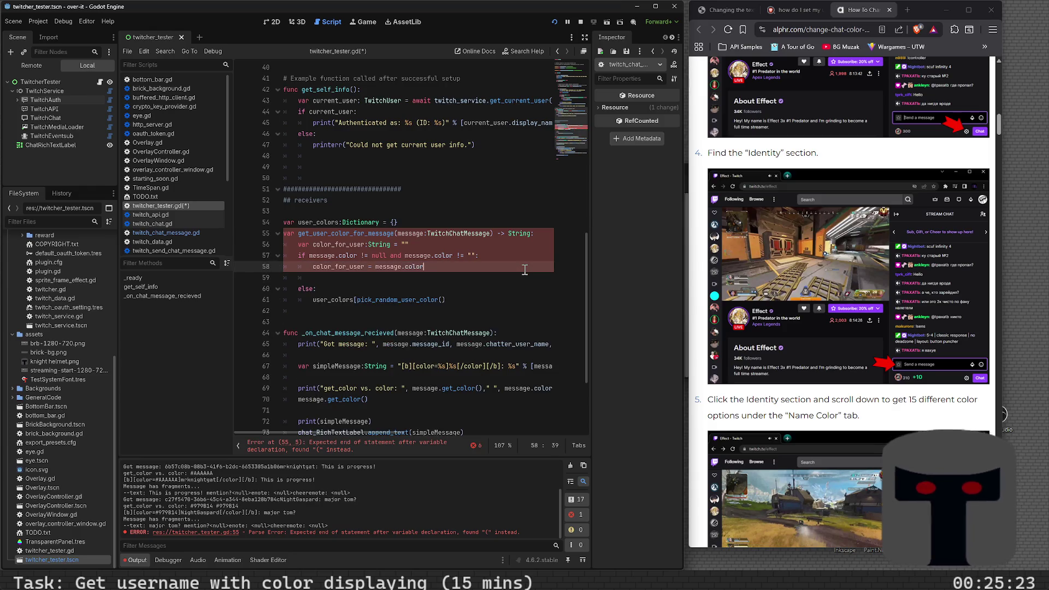
key("Delete")
key("BackSpace")
key("BackSpace")
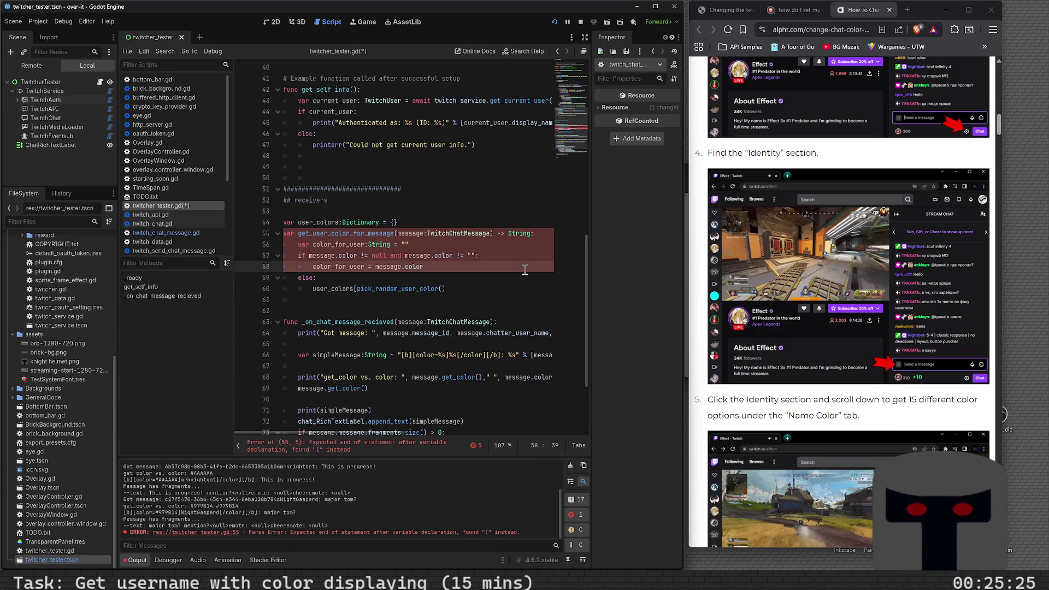
- Start a new if line below the message.color assignment
key("Up")
key("Up")
key("Down")
key("Down")
key("Down")
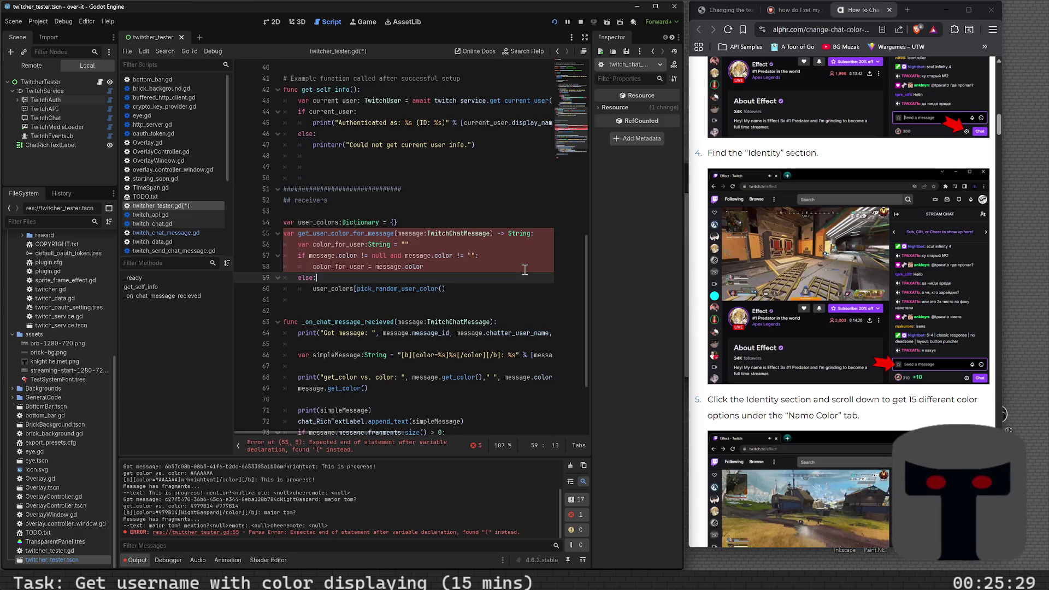
key("Left")
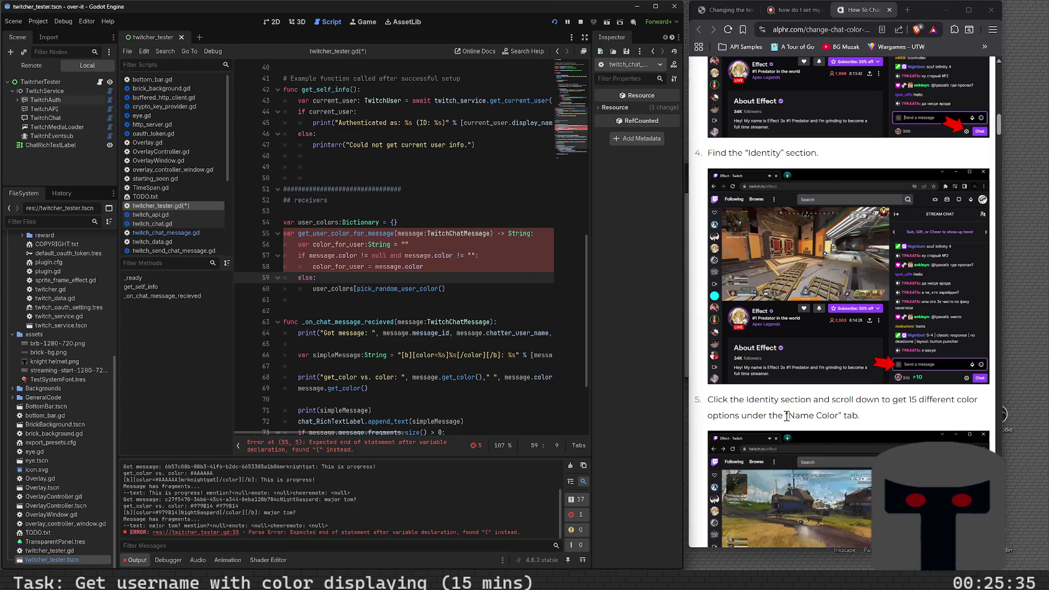
key("Up")
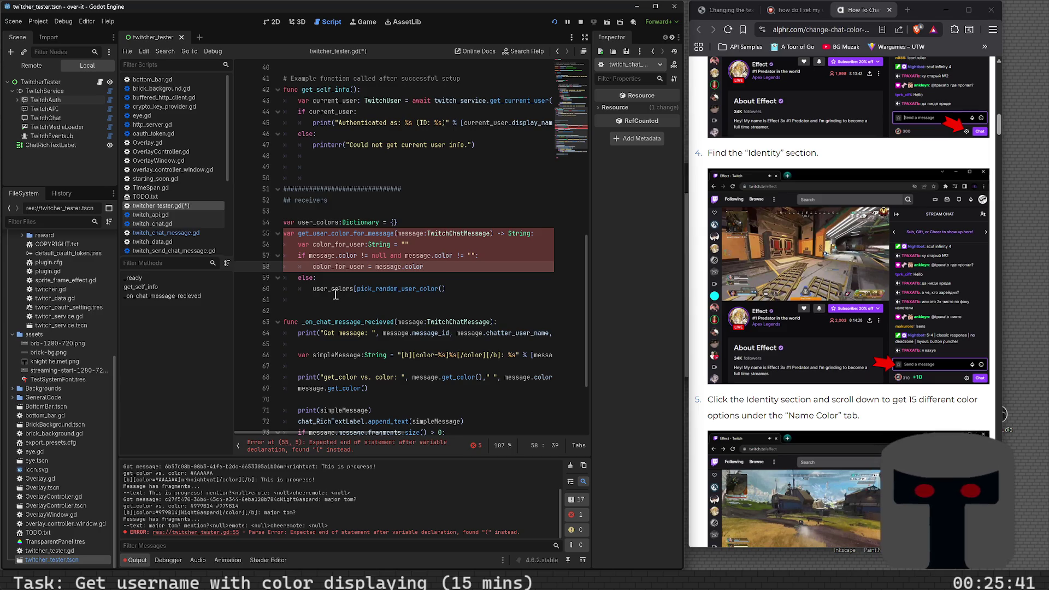
key("Return")
type("if")
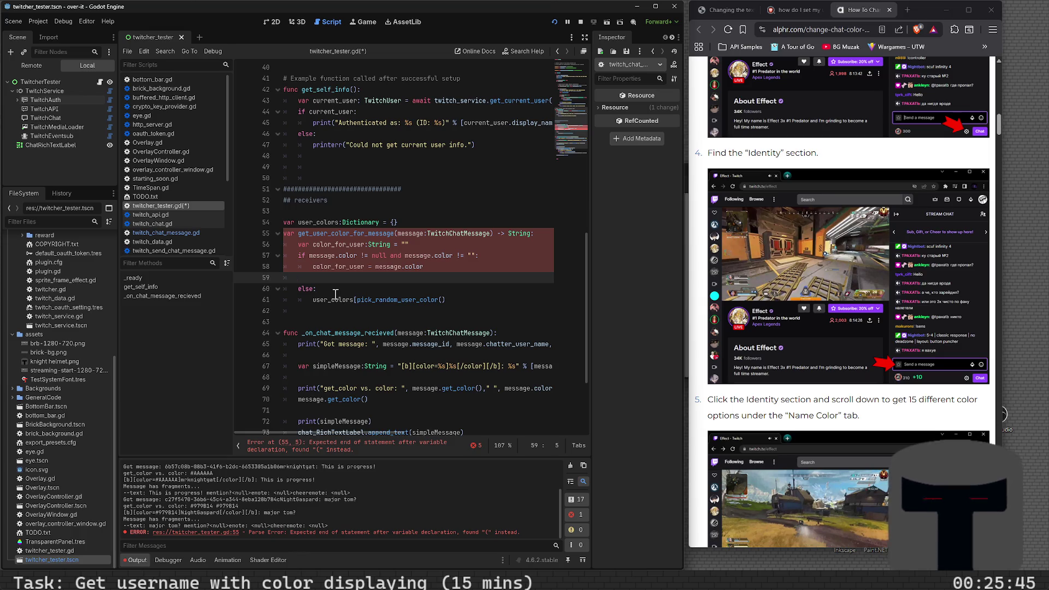
- Add return color_for_user after the else branch
key("BackSpace")
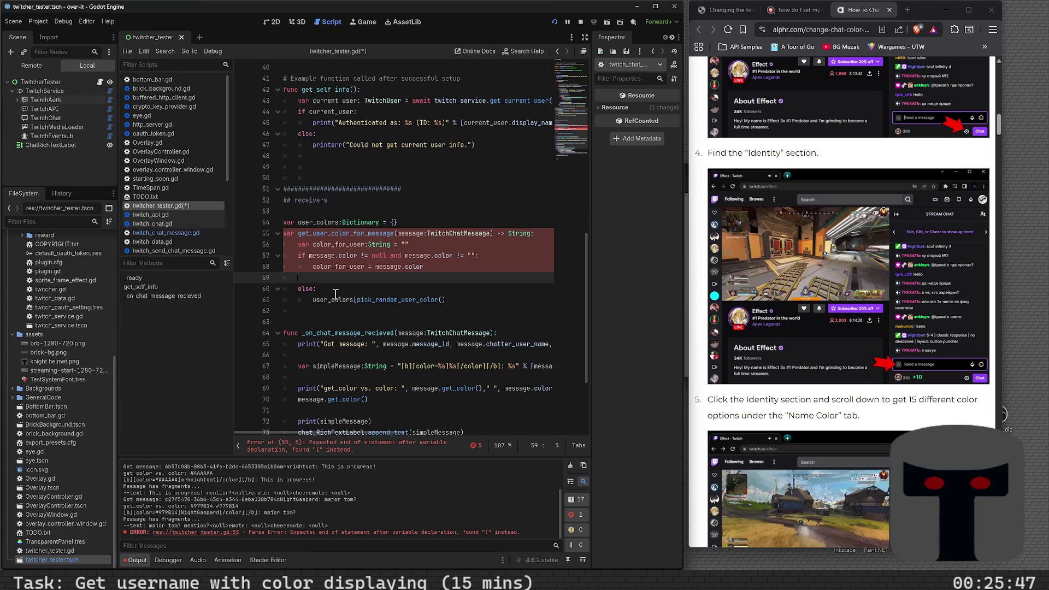
type("if message.")
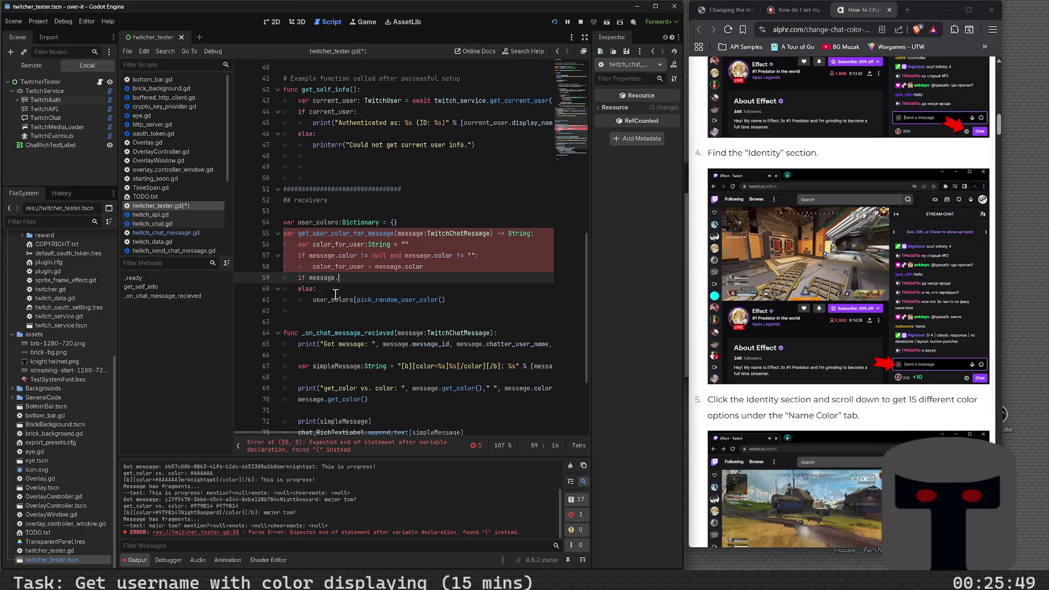
type("color")
key("BackSpace")
key("BackSpace")
key("BackSpace")
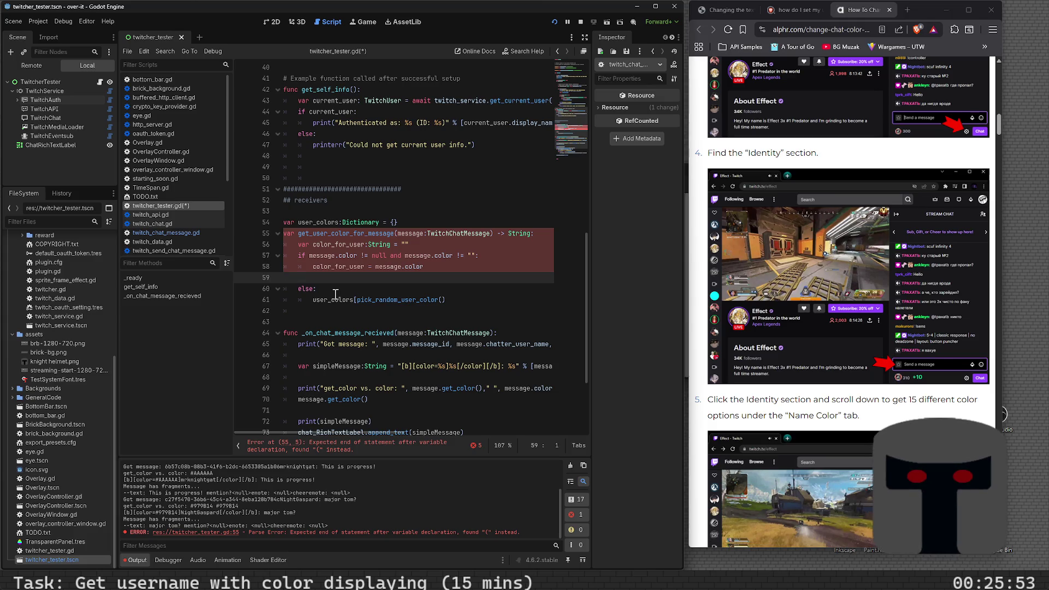
key("Down")
key("Down")
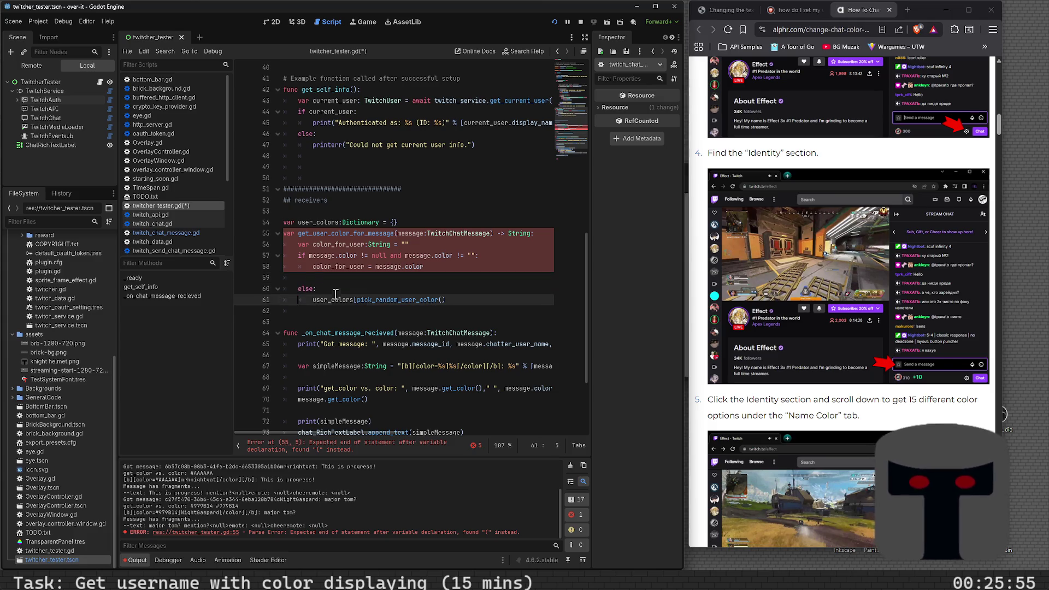
key("Return")
key("Return")
type("retur")
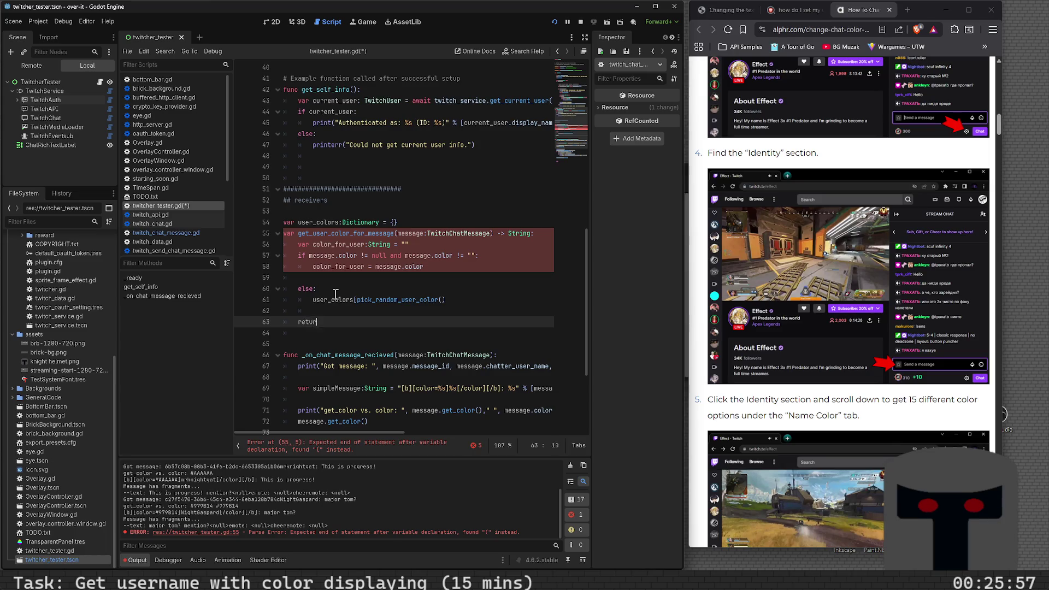
type("n color_for_user")
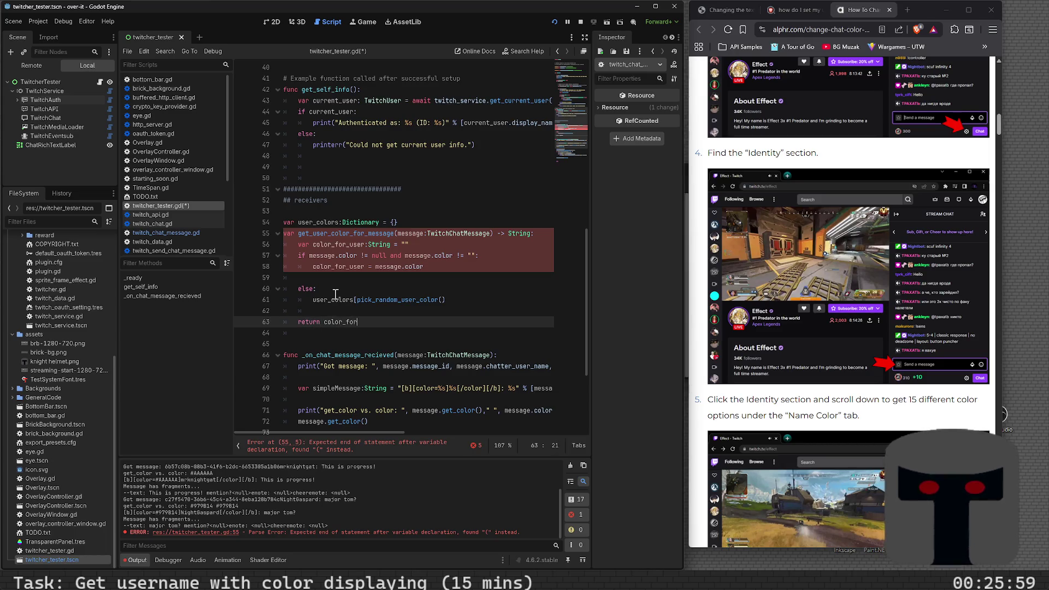
- Begin an elif user_colors condition, add a blank line after the declaration, and save
key("Up")
key("Up")
key("Up")
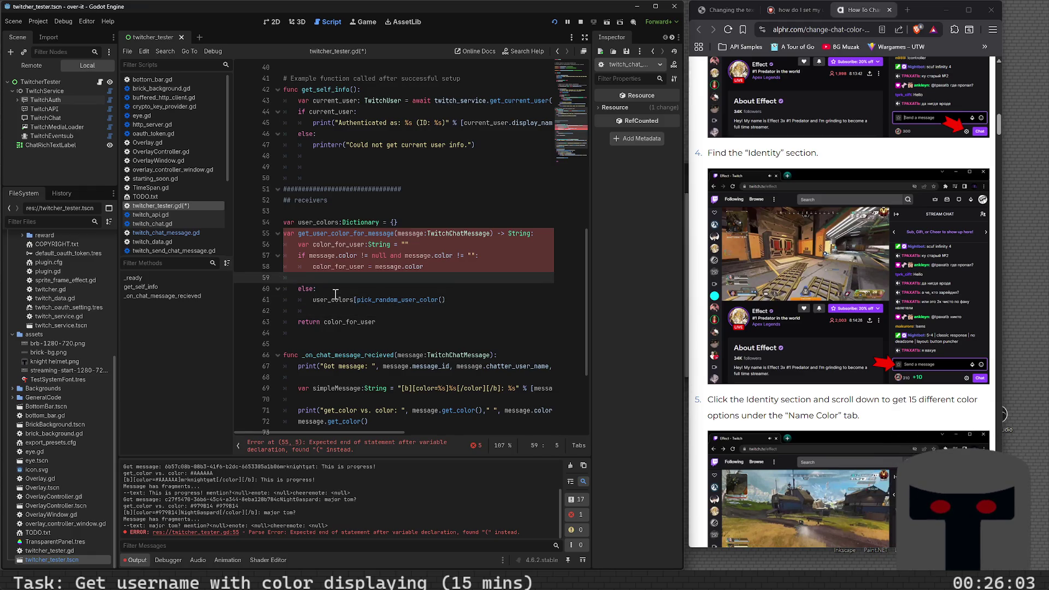
type("elif ")
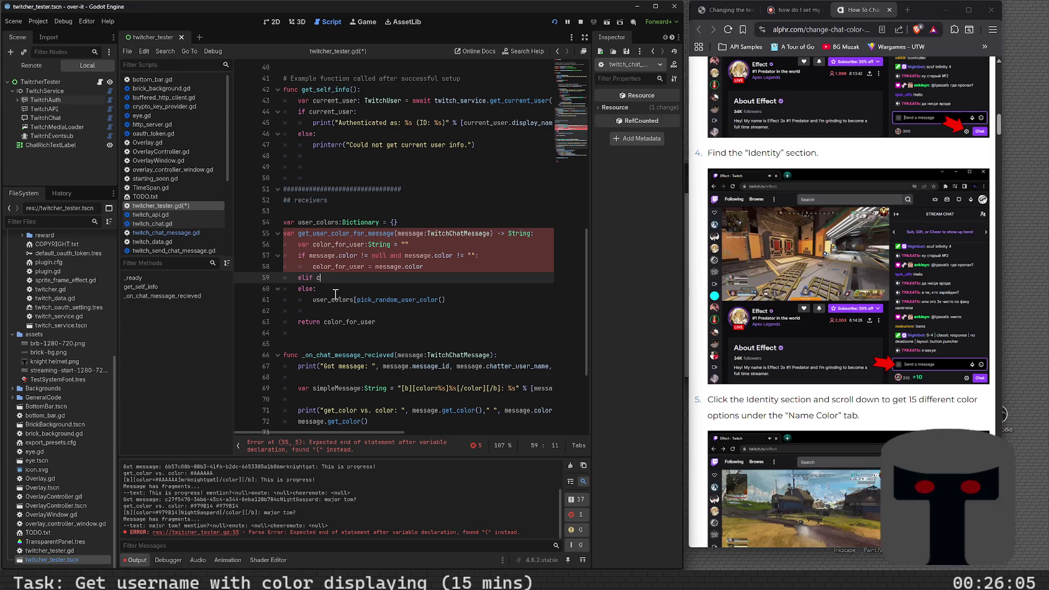
type("color_")
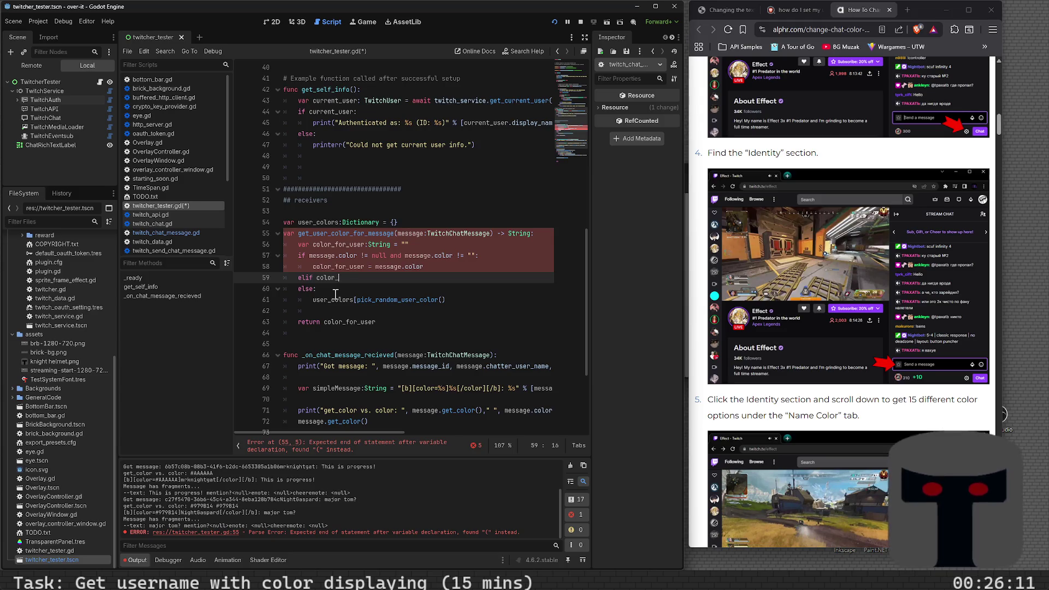
key("BackSpace")
key("BackSpace")
key("BackSpace")
key("BackSpace")
key("BackSpace")
key("BackSpace")
type("user_")
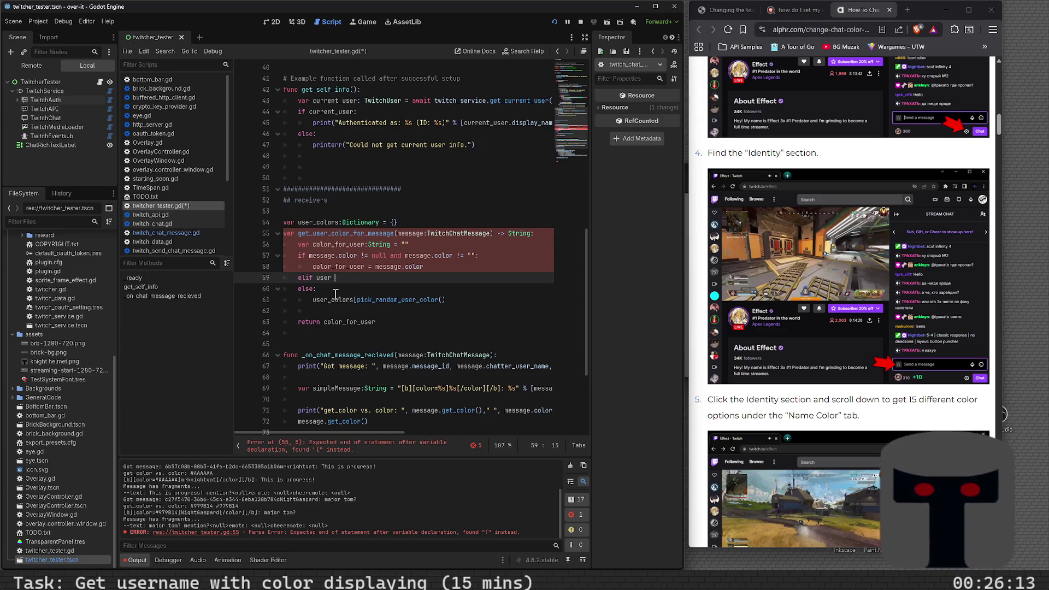
type("colors.ha")
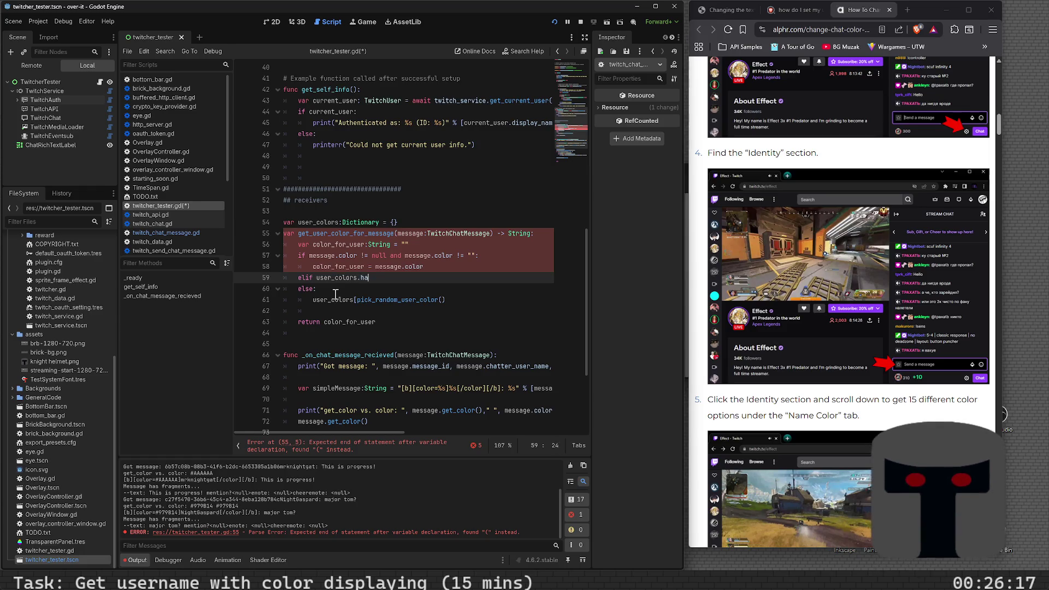
key("BackSpace")
key("BackSpace")
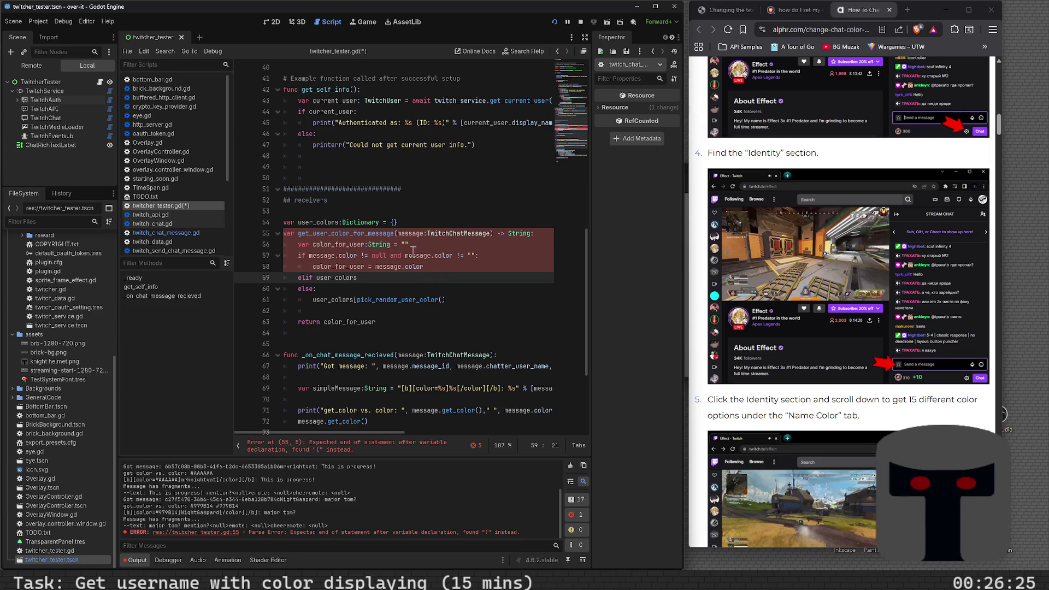
left_click(437, 247)
key("Return")
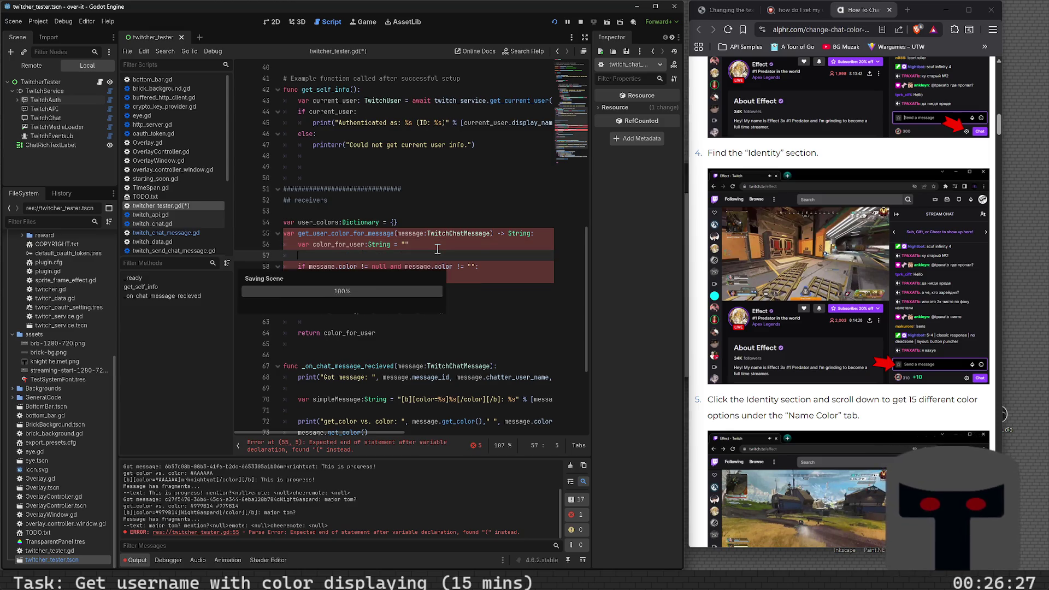
key("ctrl+s")
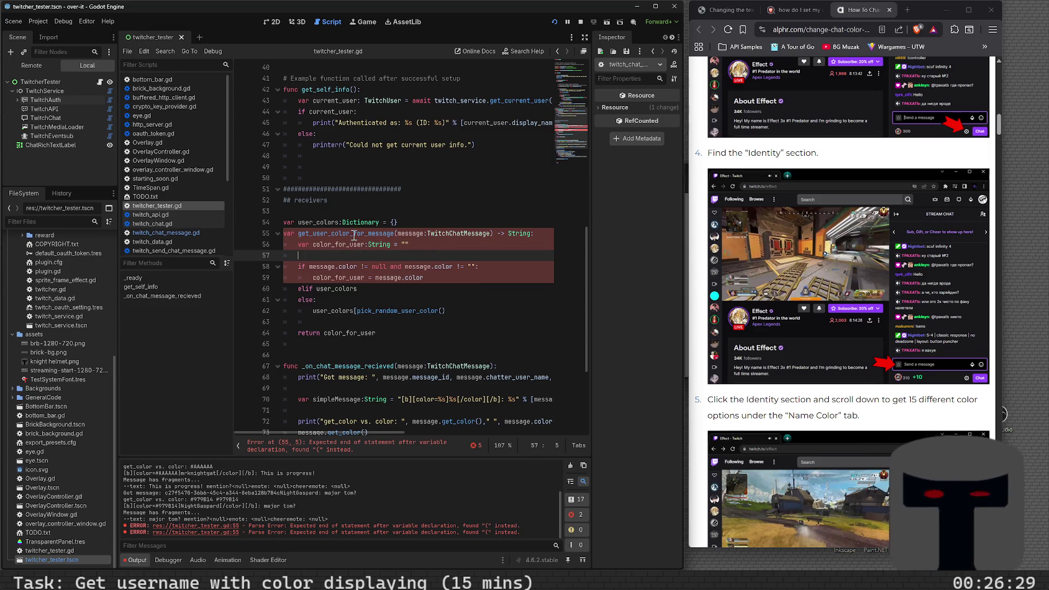
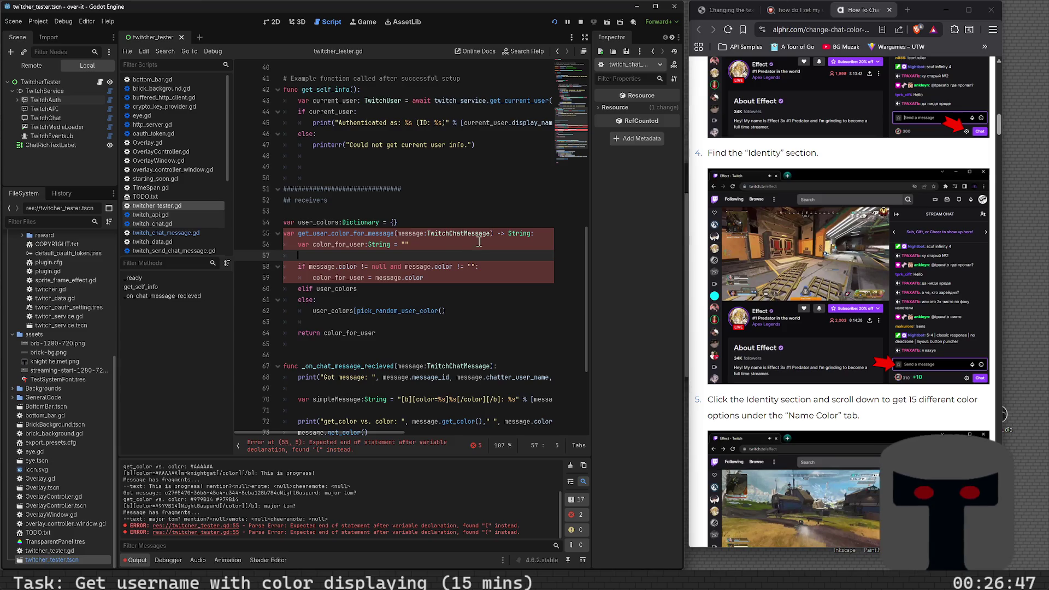
- Try adding a colon on line 55, then undo the change
left_click(497, 232)
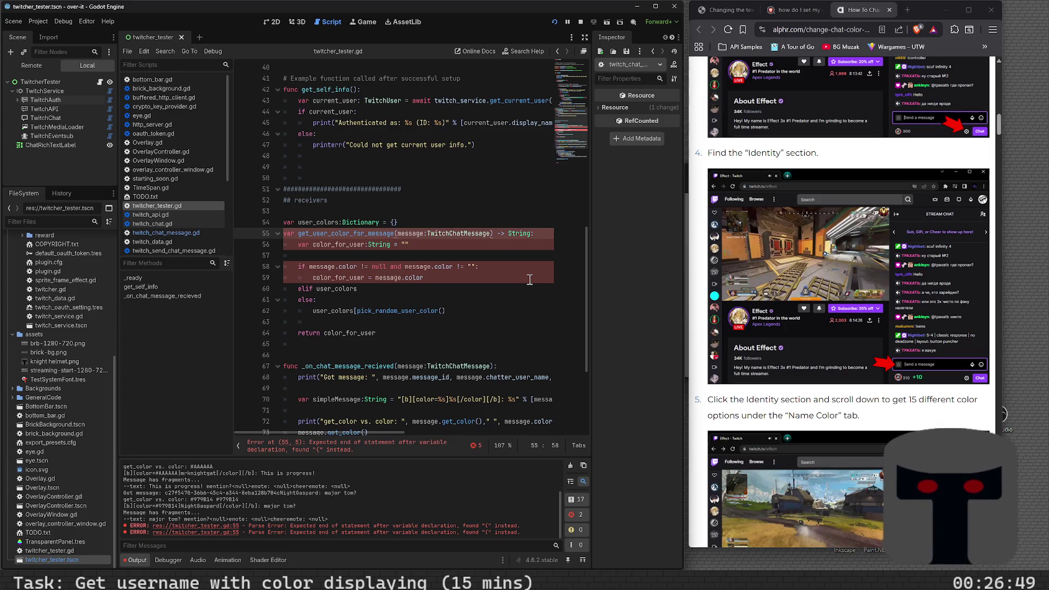
type(":")
key("End")
key("BackSpace")
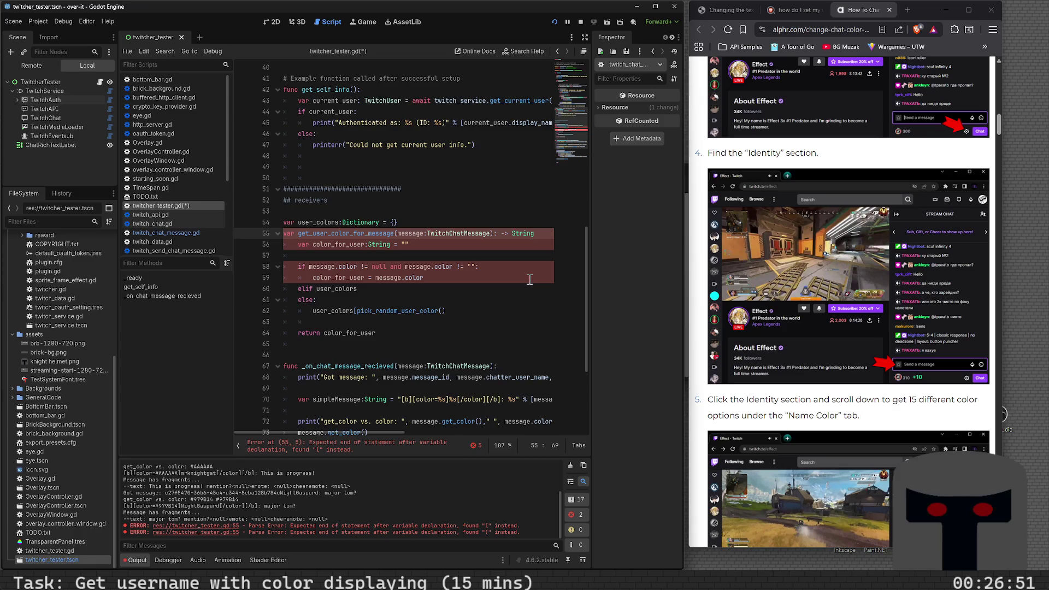
key("ctrl+z")
key("ctrl+z")
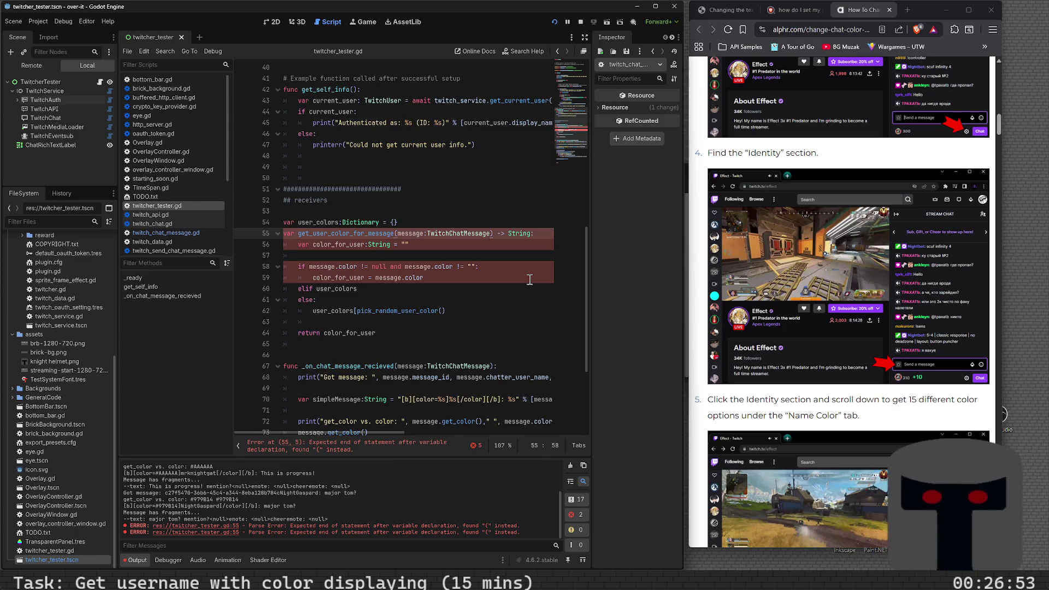
- Insert a blank line after the user_colors declaration on line 54
key("Down")
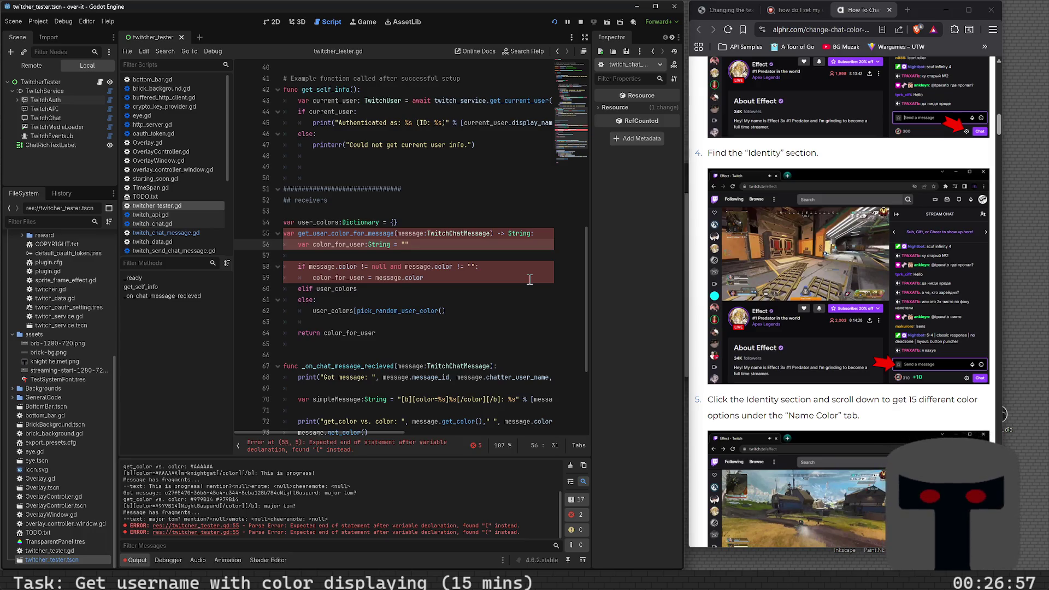
key("Down")
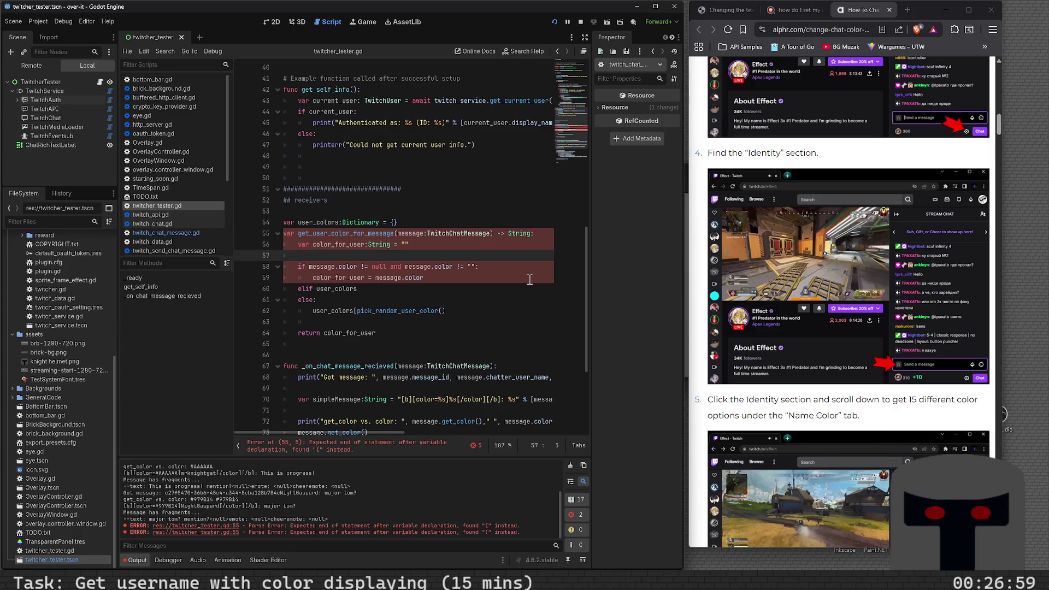
key("Up")
key("Up")
key("Up")
key("Return")
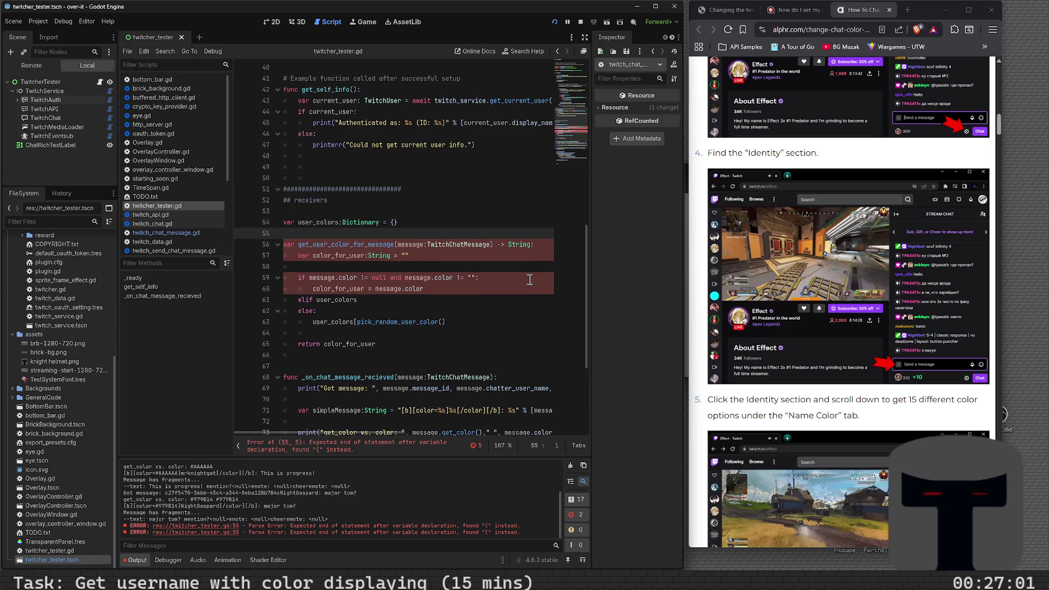
key("Down")
key("Down")
key("End")
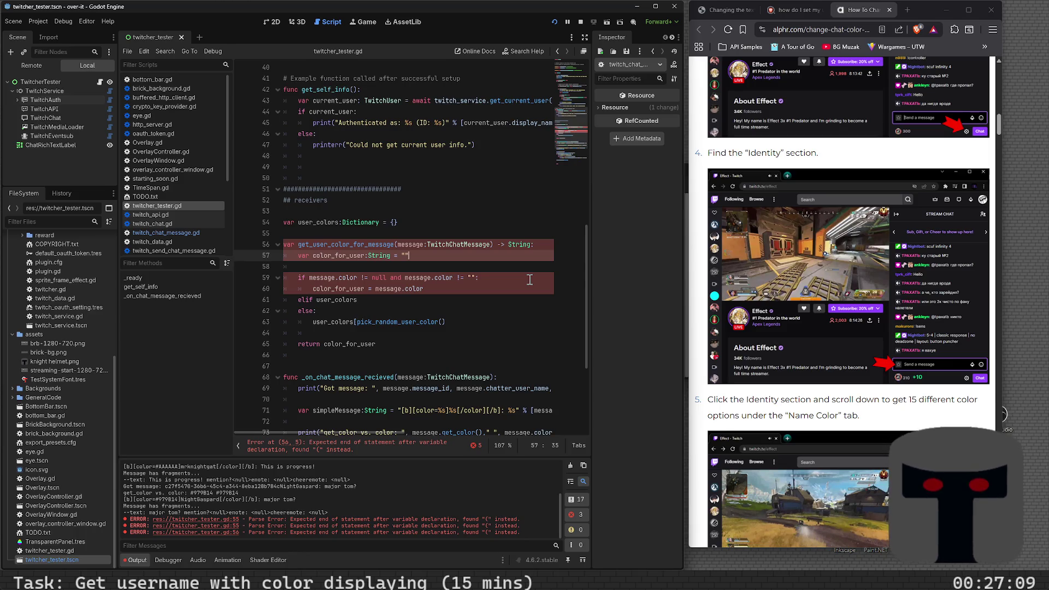
key("Up")
key("Up")
key("Up")
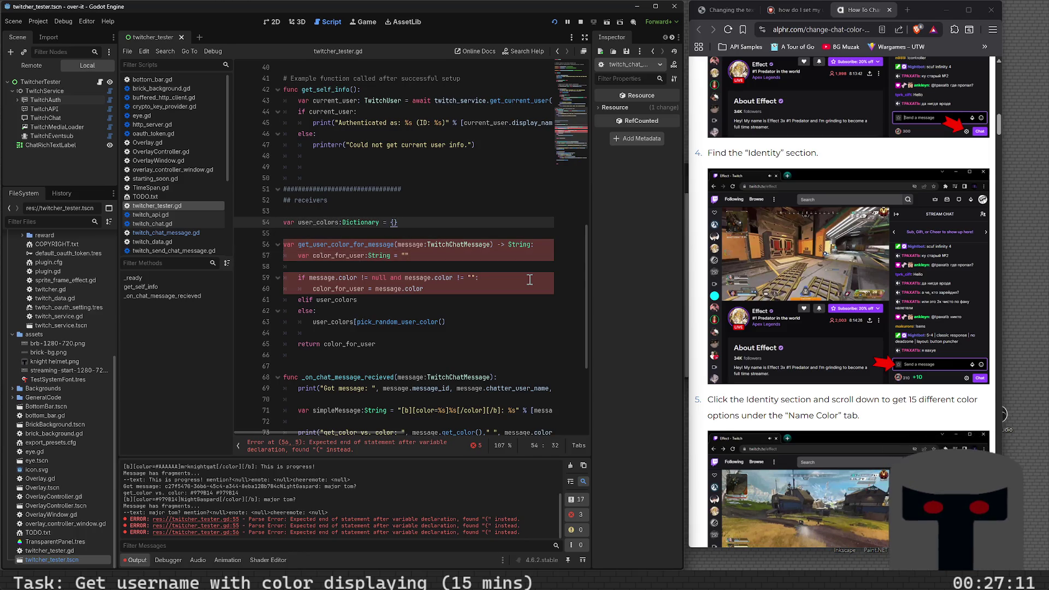
- Change the user_colors initialiser from {} to Dictionary.new() and save
key("BackSpace")
key("BackSpace")
type("D")
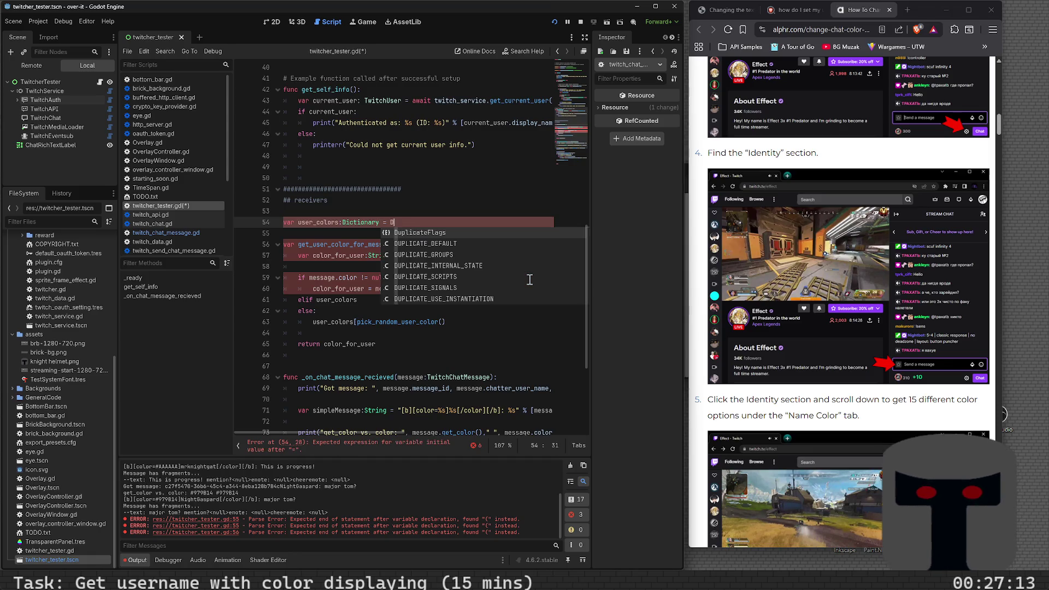
type("ictionary")
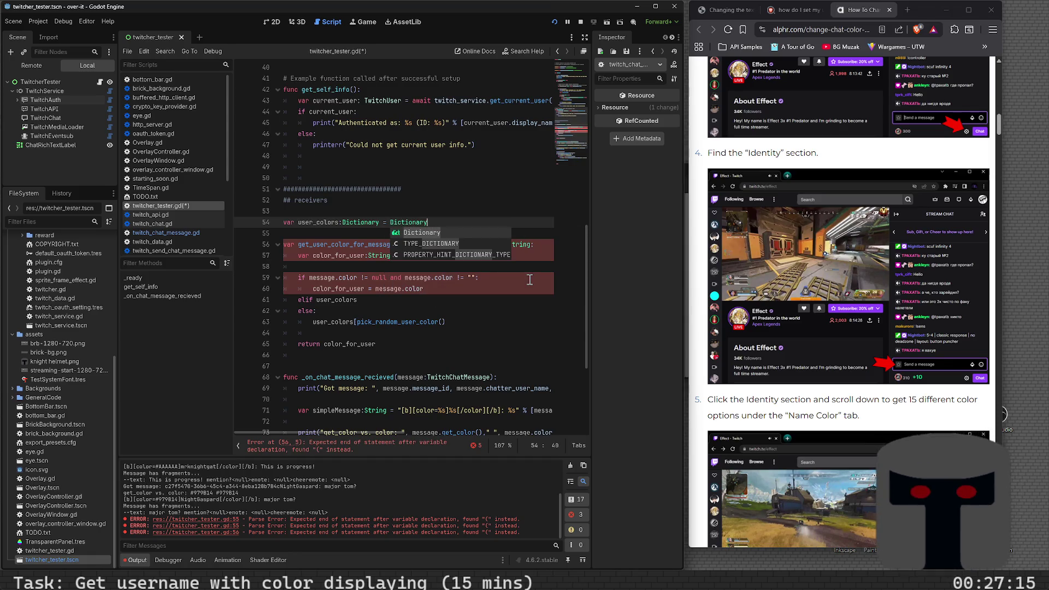
type("()")
key("ctrl+s")
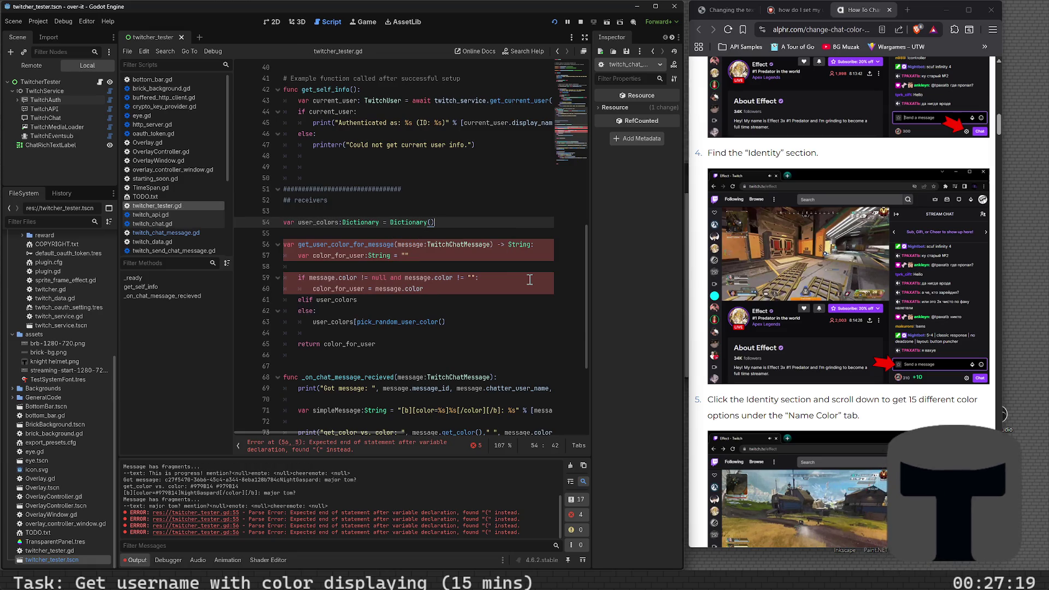
key("BackSpace")
type(".")
key("BackSpace")
type("new()")
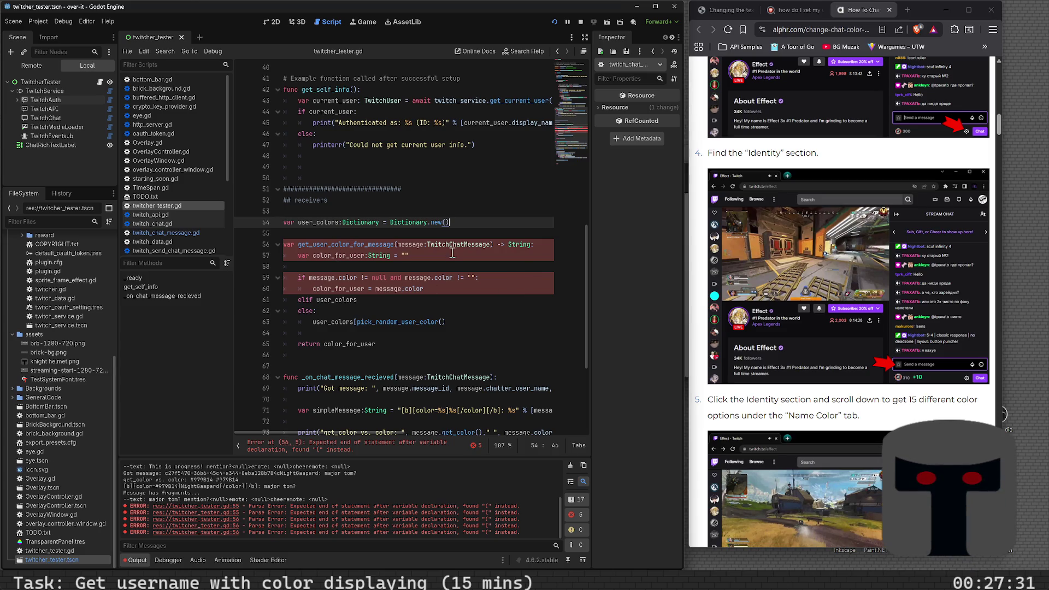
- Change the var keyword on line 56 to func
left_click(295, 245)
key("BackSpace")
key("BackSpace")
key("BackSpace")
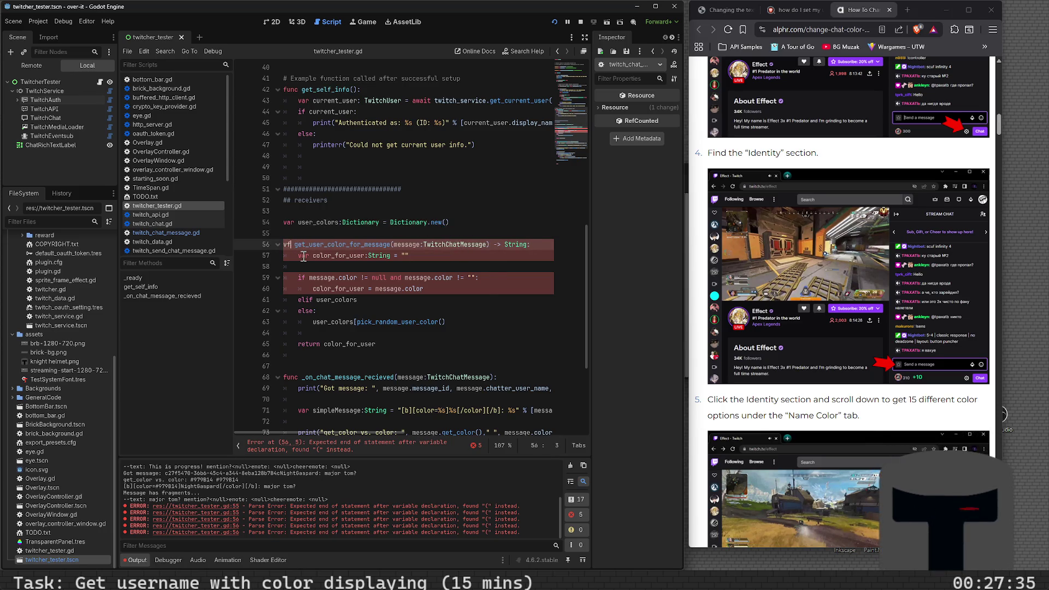
type("func")
key("Up")
- Revert the user_colors initialiser to {} and save the script
key("Left")
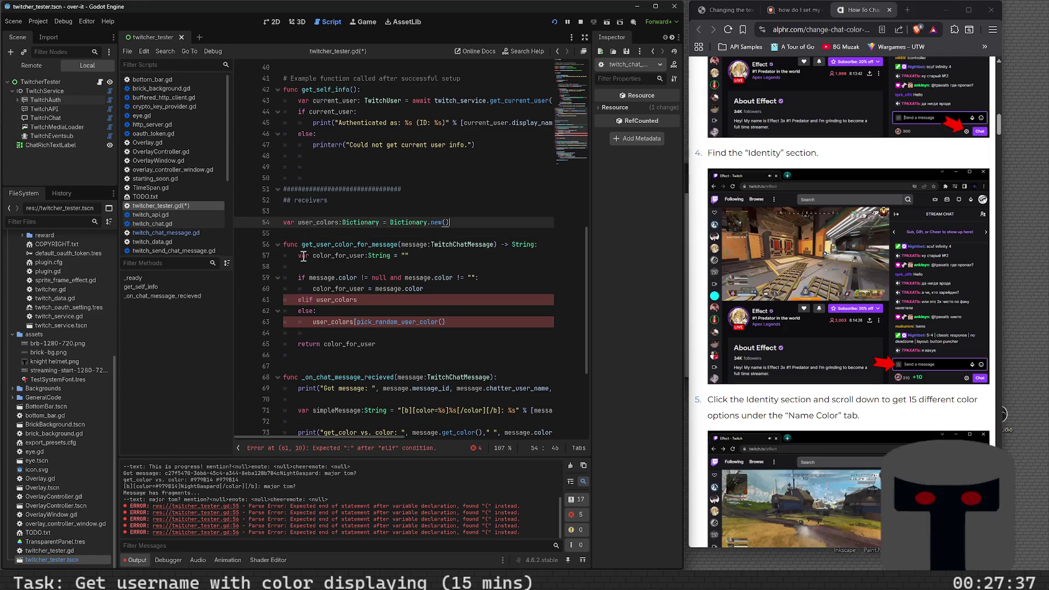
key("BackSpace")
key("BackSpace")
key("BackSpace")
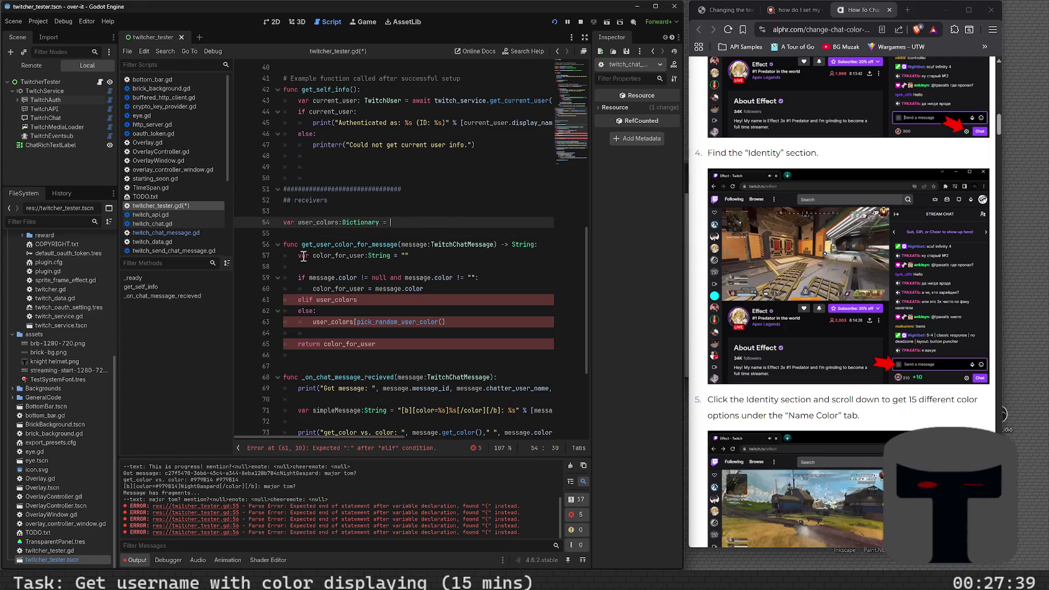
type("{}")
key("ctrl+s")
- Complete the elif as user_colors.has(message.chatter_user_name): and view the Dictionary class reference
left_click(342, 255)
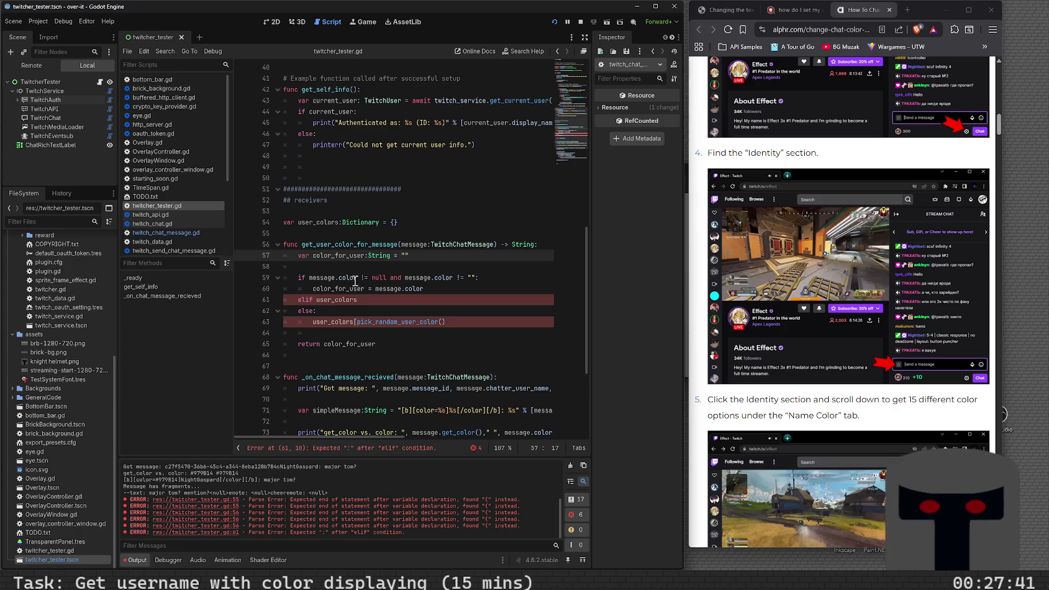
left_click(359, 307)
left_click(366, 301)
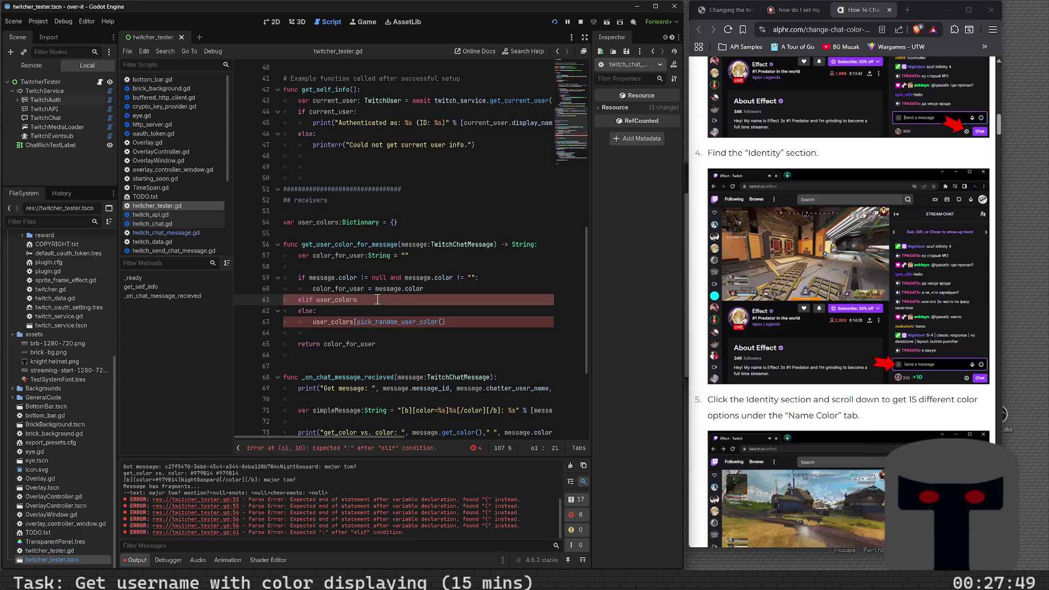
type(".")
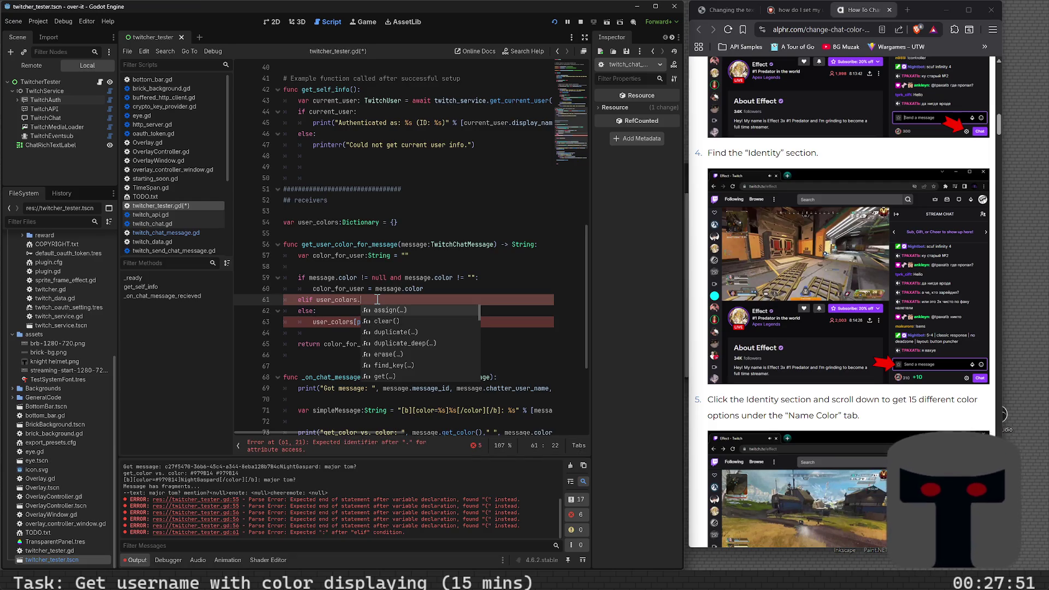
type("has(")
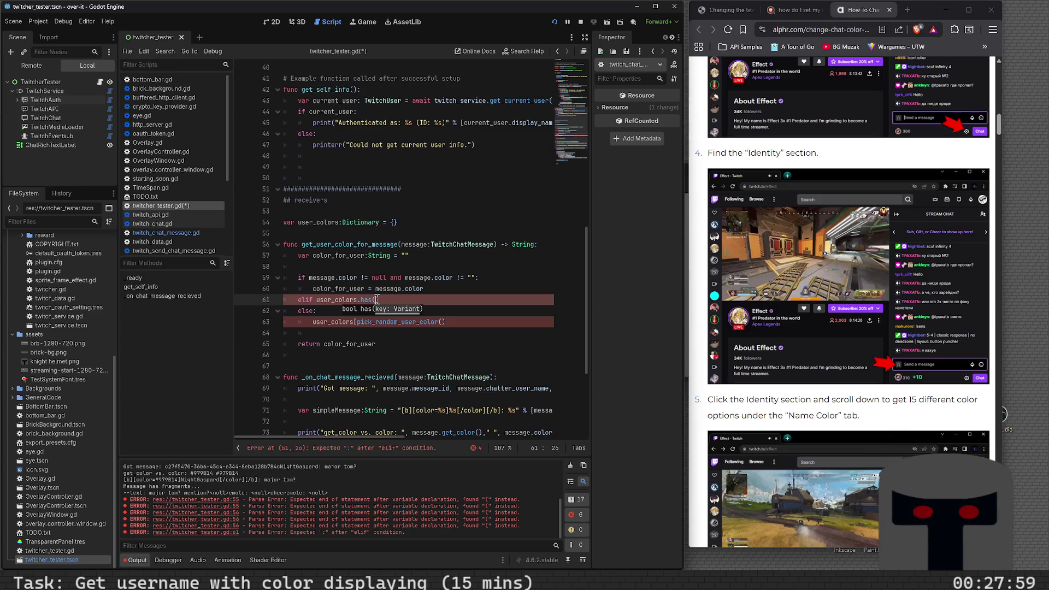
type("message")
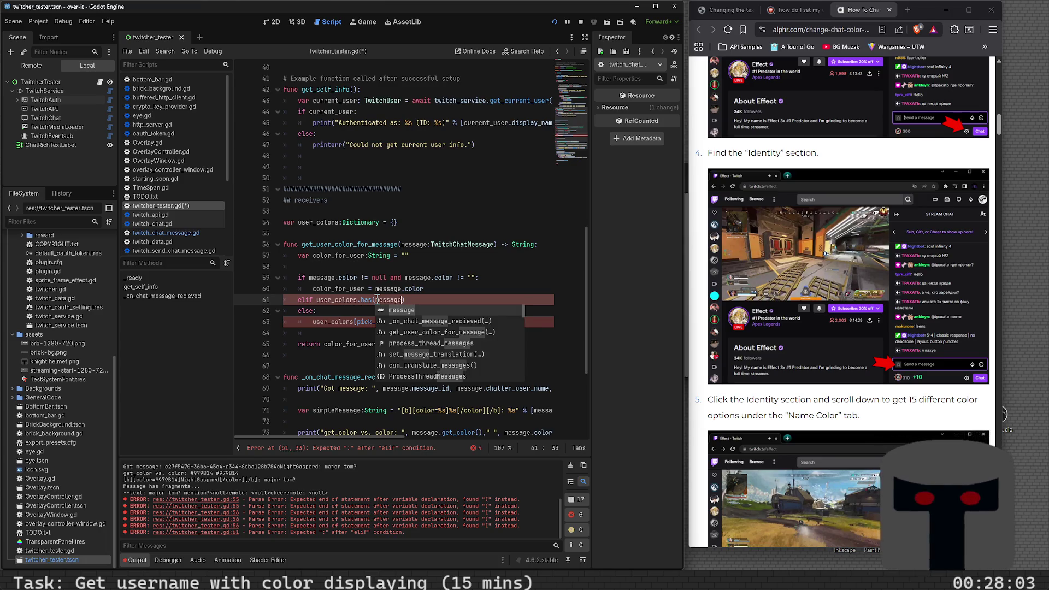
type(".cha")
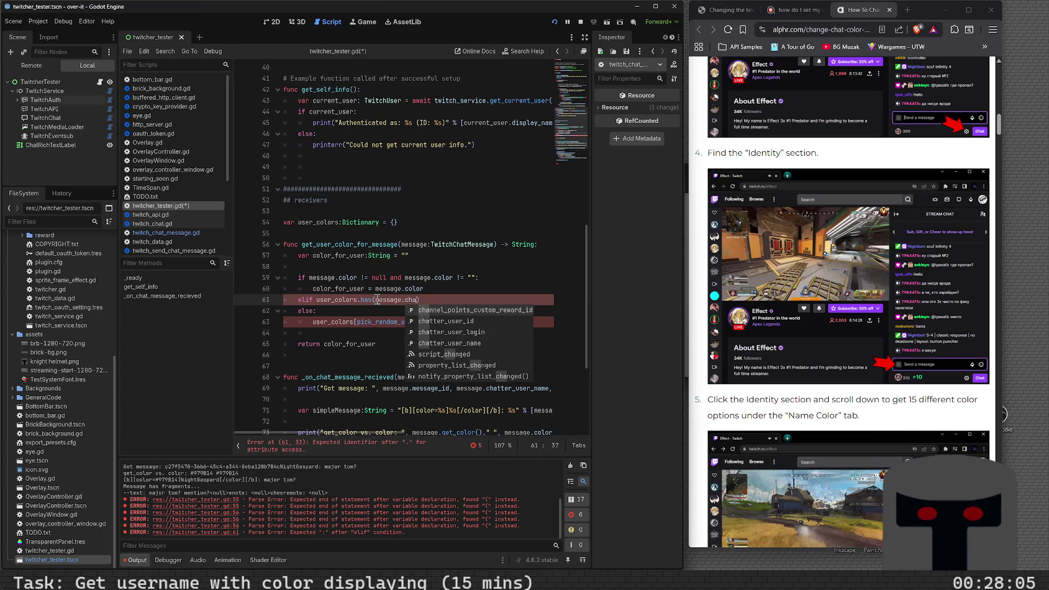
type("t")
key("Down")
key("Down")
key("Return")
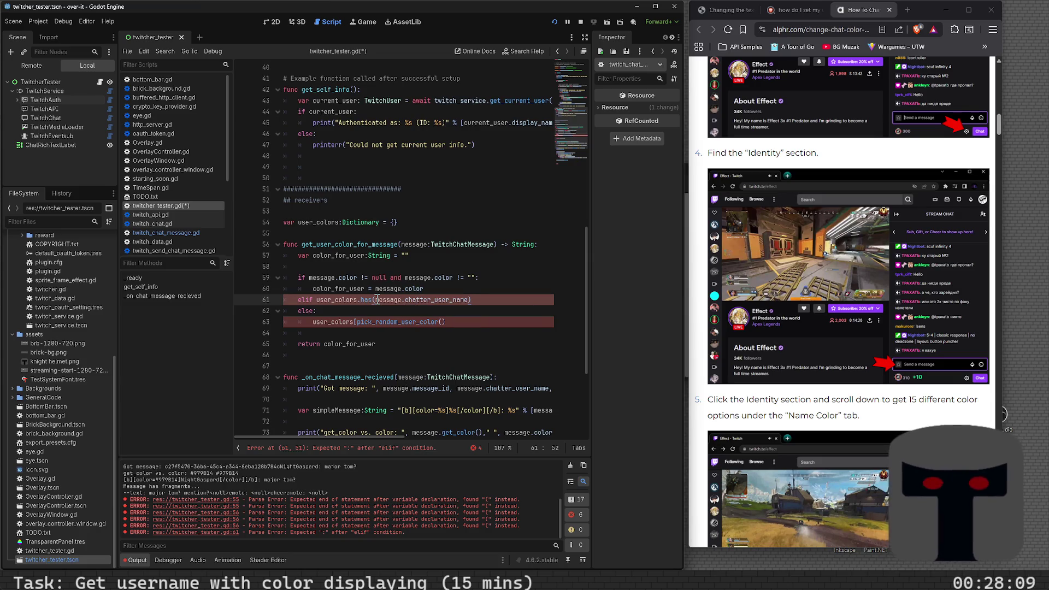
type(":")
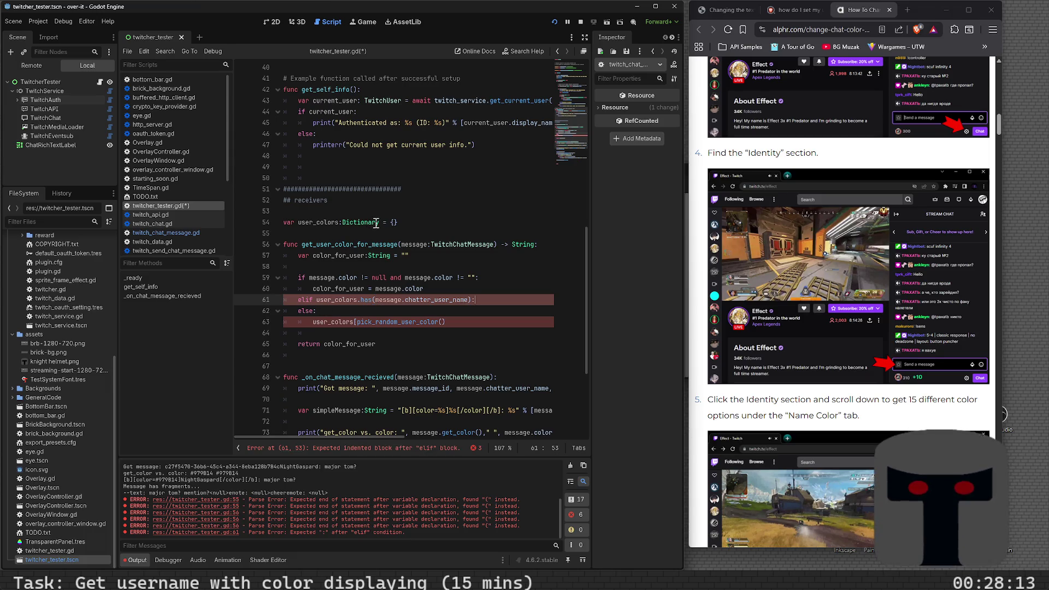
mouse_move(381, 224)
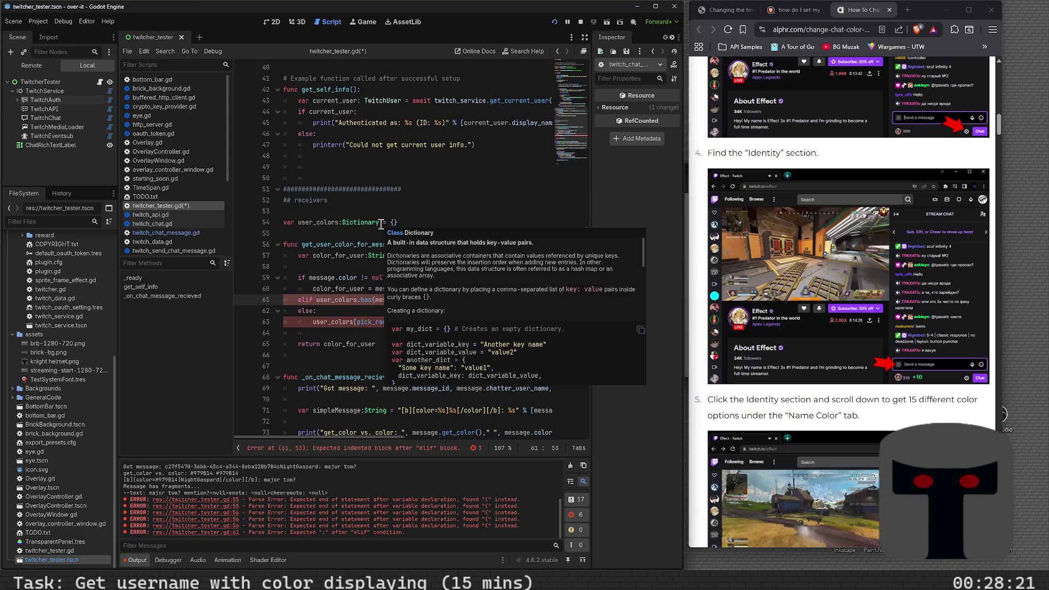
left_click(375, 224, "ctrl")
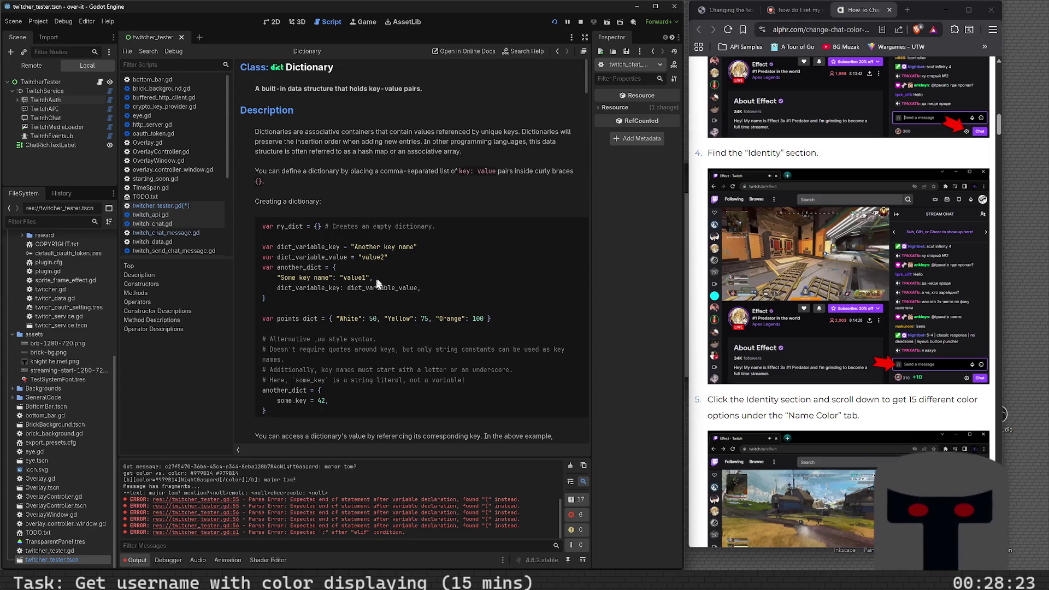
scroll(377, 280, "down", 5)
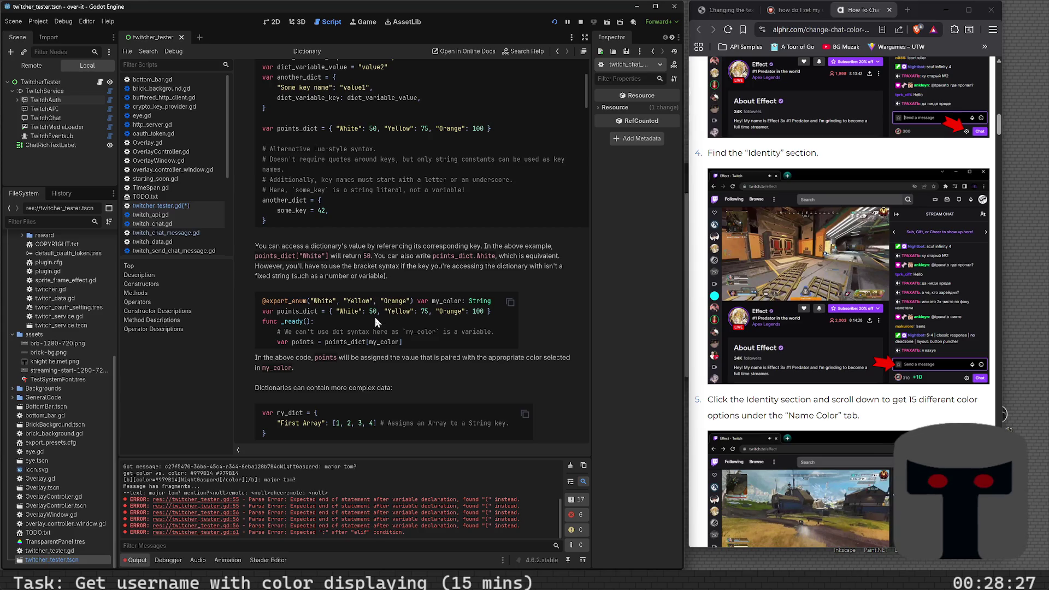
scroll(377, 324, "down", 4)
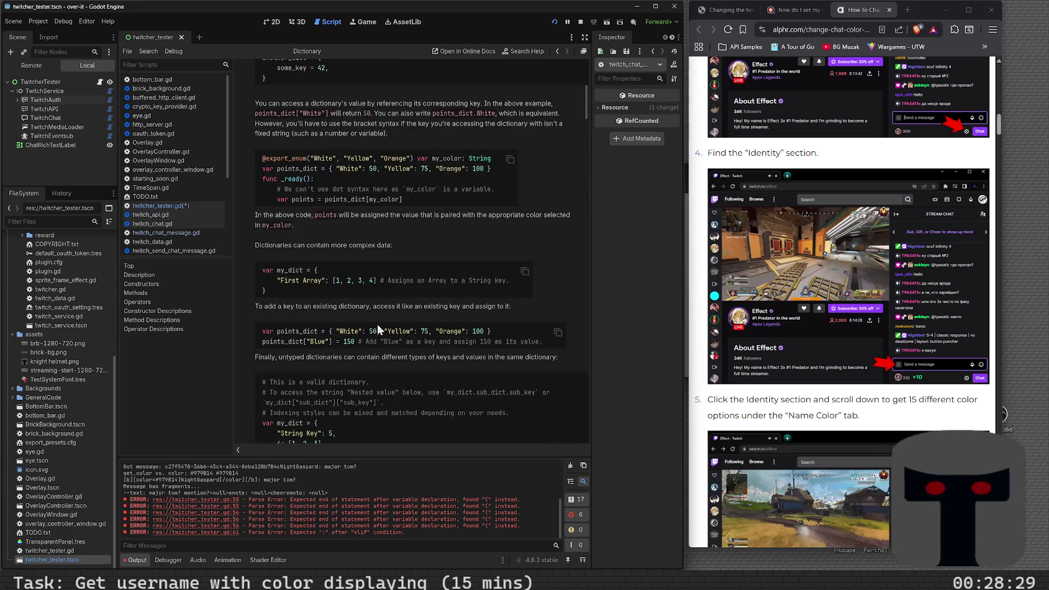
scroll(379, 329, "down", 3)
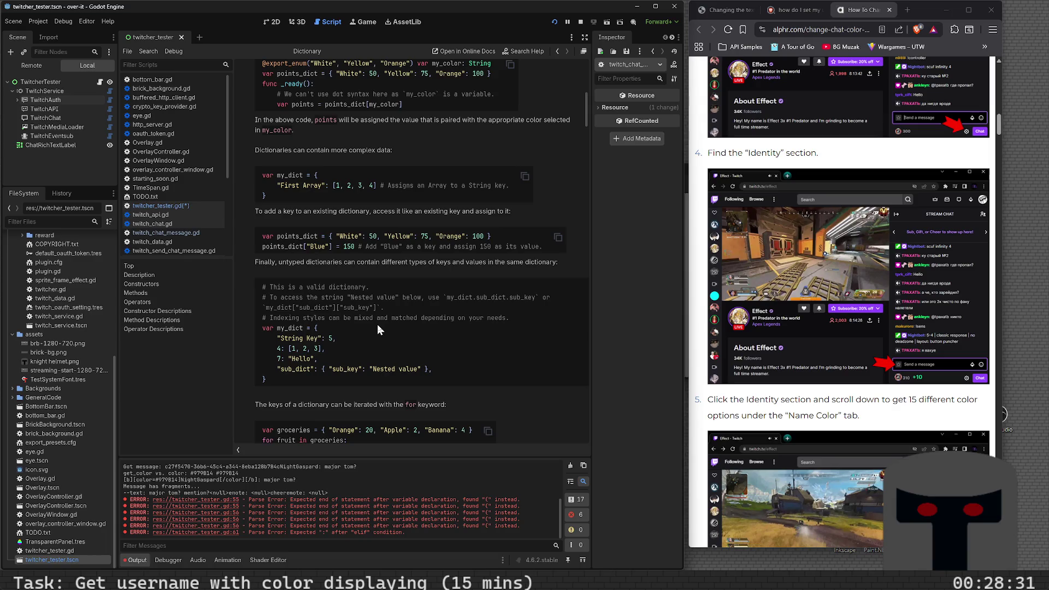
scroll(379, 328, "down", 10)
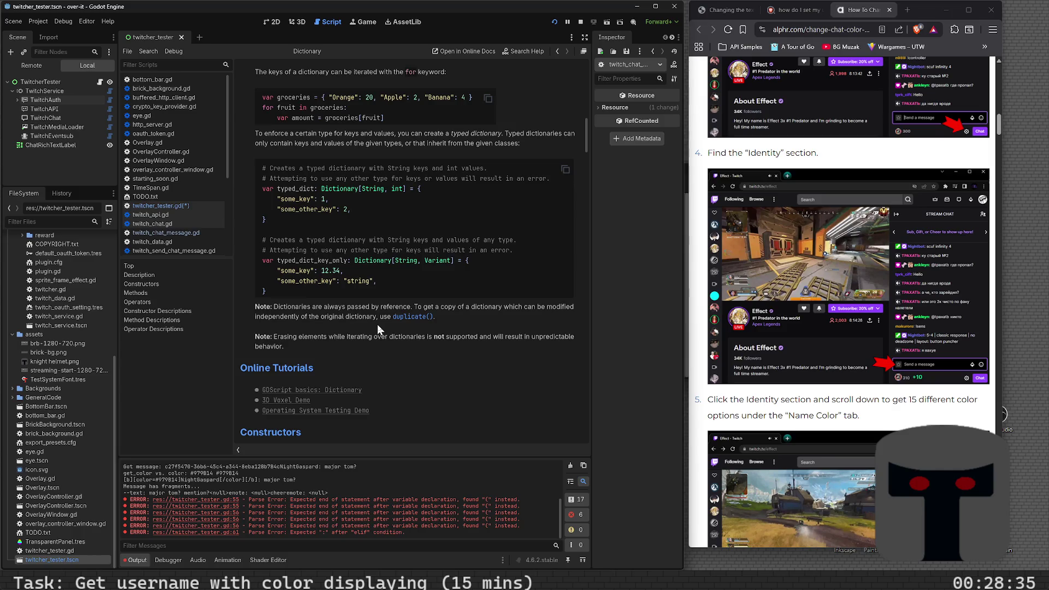
key("alt+Left")
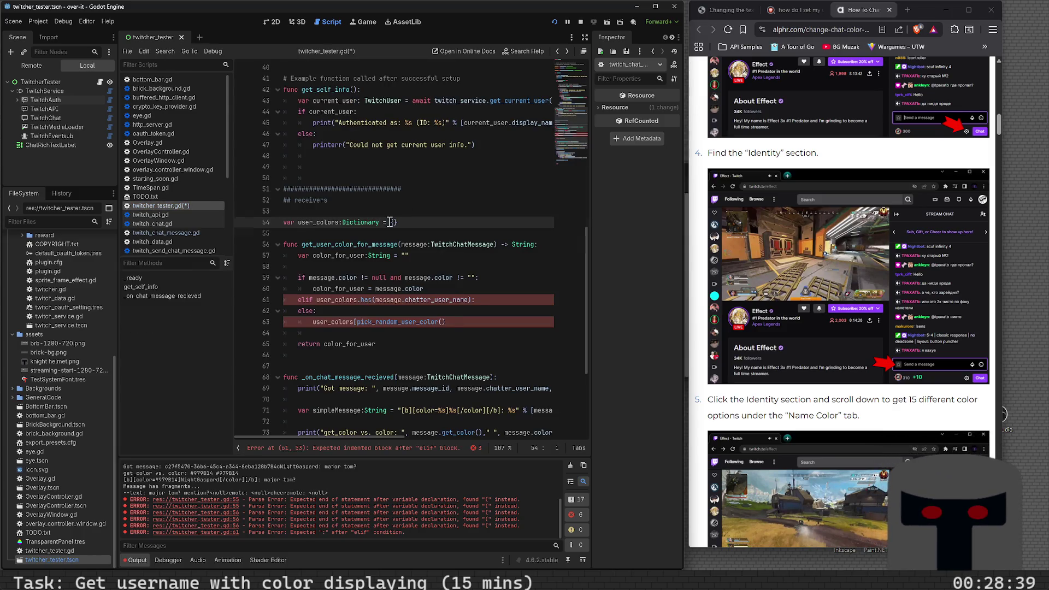
- Declare user_colors as Dictionary[String, String] and save
key("alt+Right")
key("alt+Left")
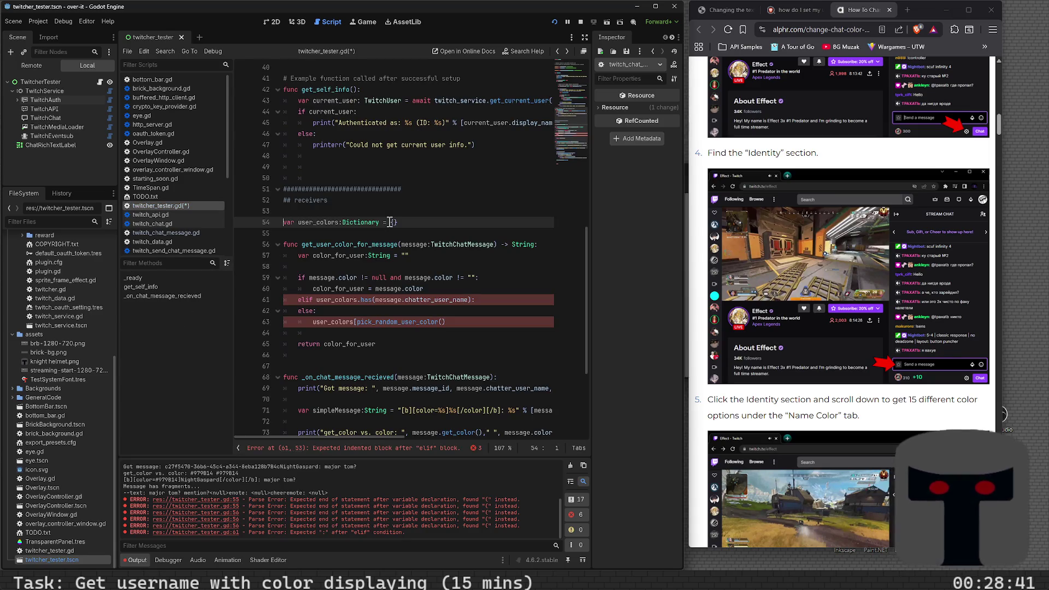
type("[String,")
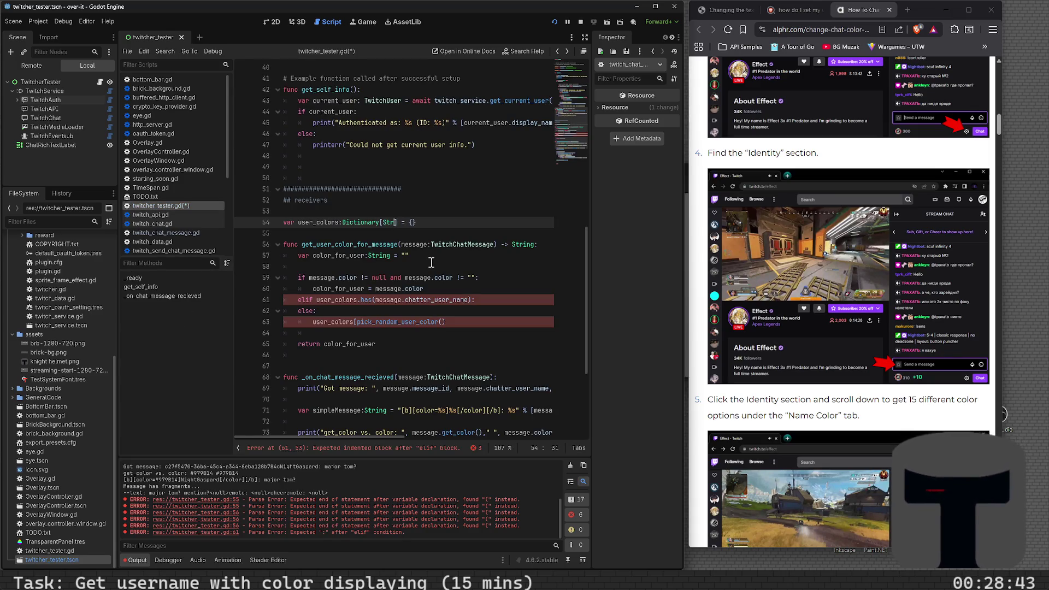
type(" String")
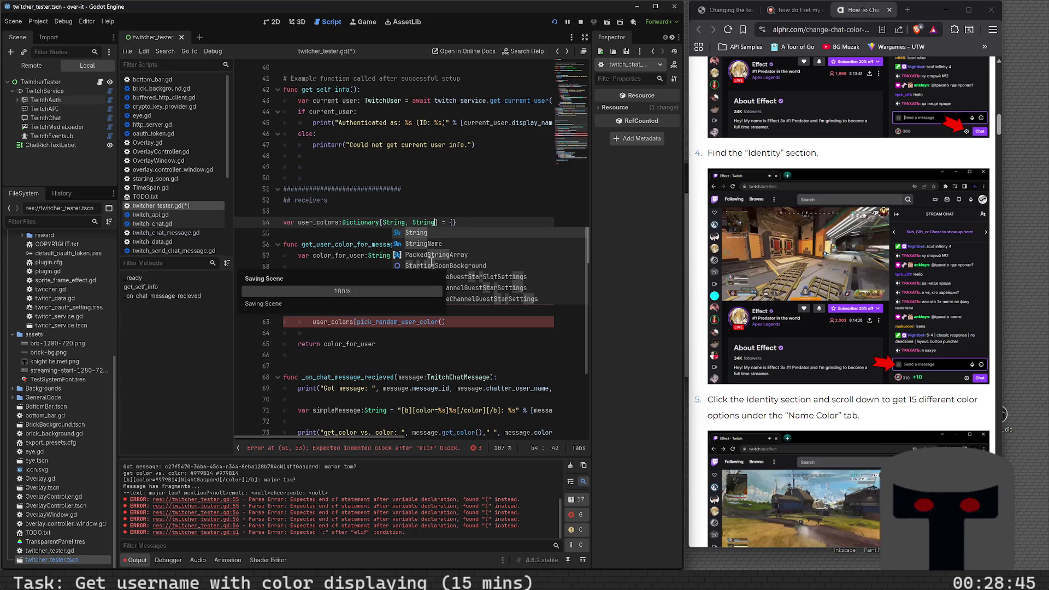
key("ctrl+s")
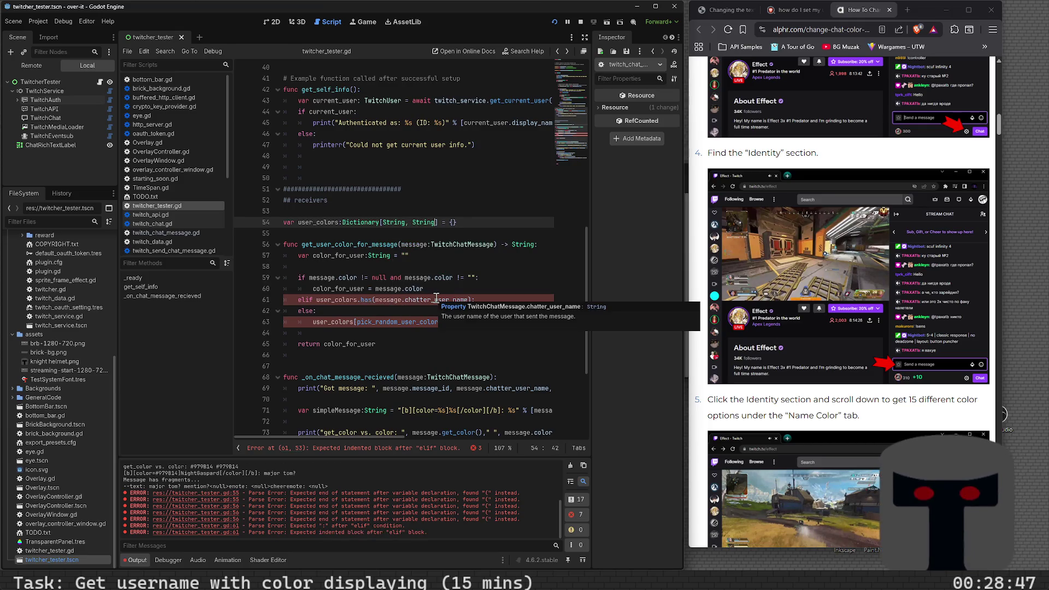
- Add a null check on user_colors[message.chatter_user_name] to the elif, assigning that value to color_for_user
left_click(497, 301)
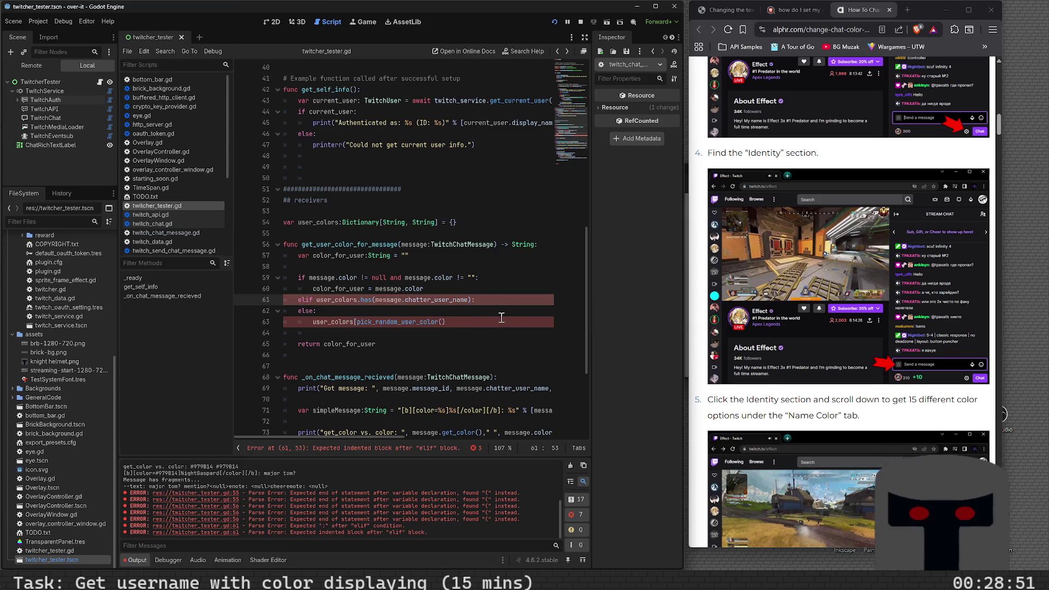
type("and user")
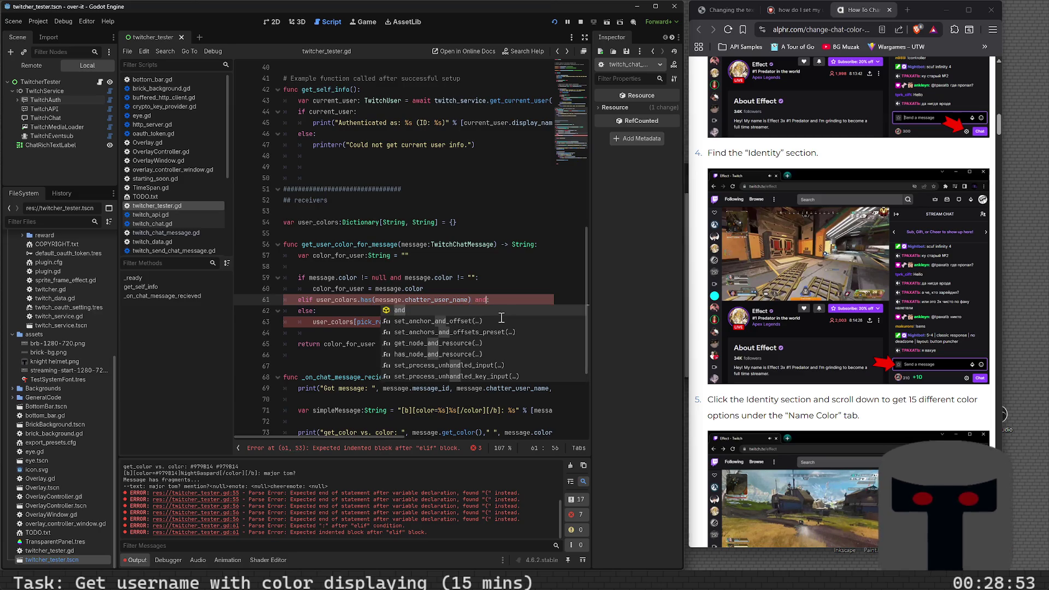
type("_col")
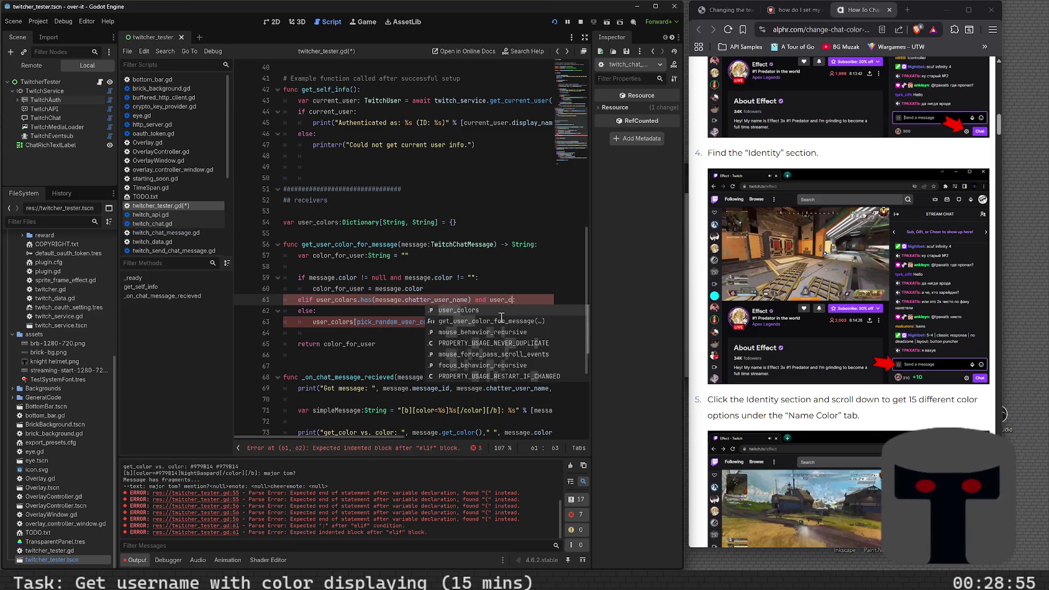
key("BackSpace")
key("BackSpace")
key("BackSpace")
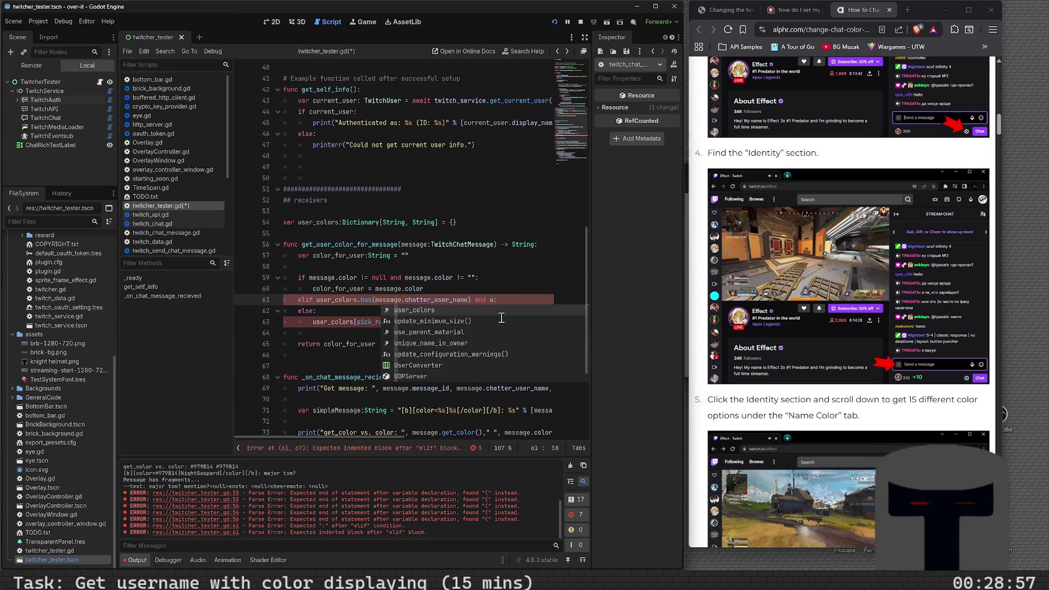
type("ser_colors")
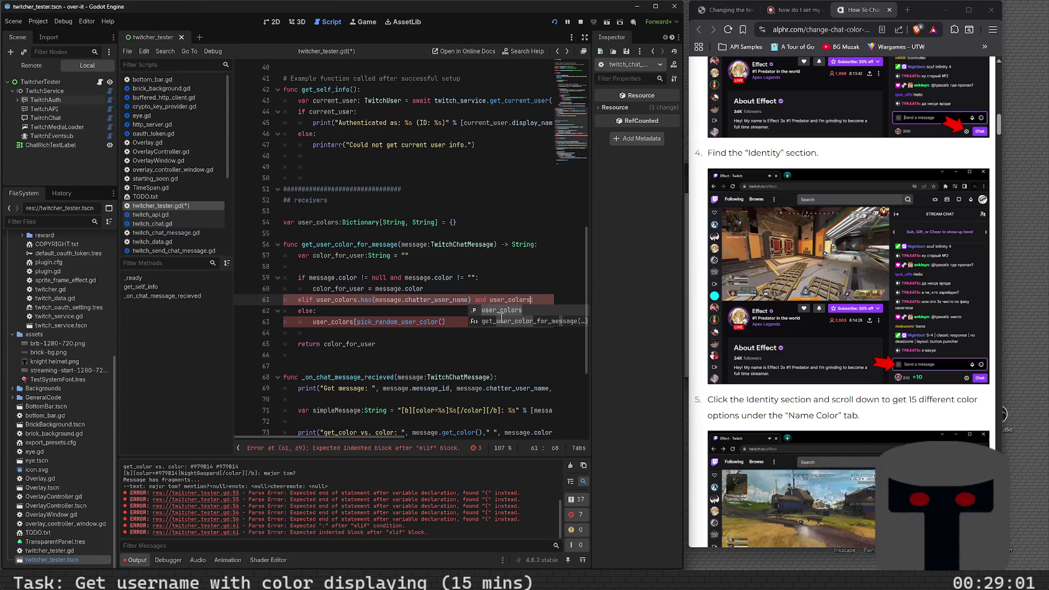
type("[message.")
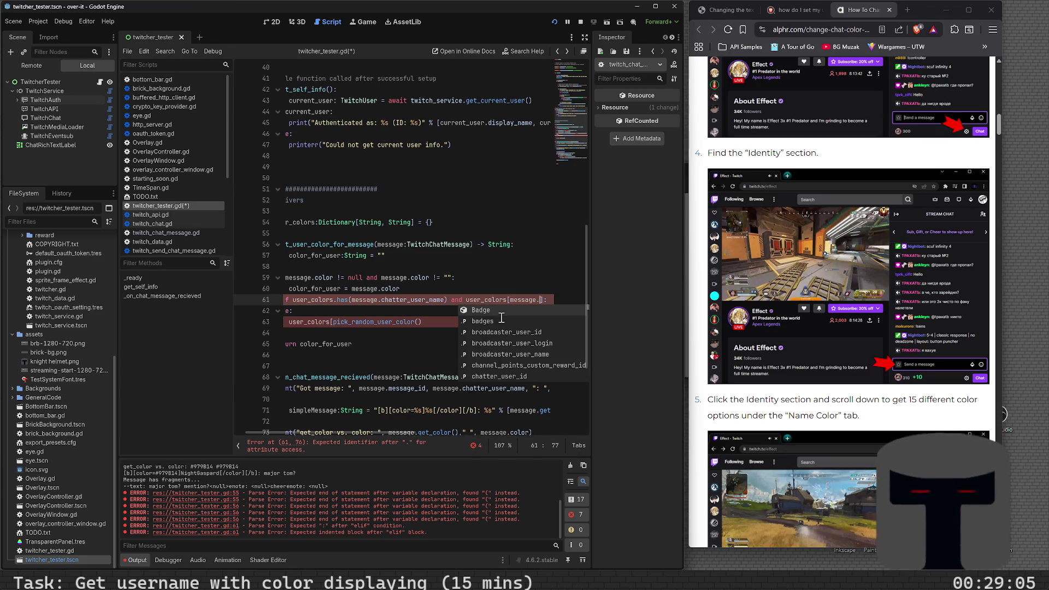
type("chatter_user_name")
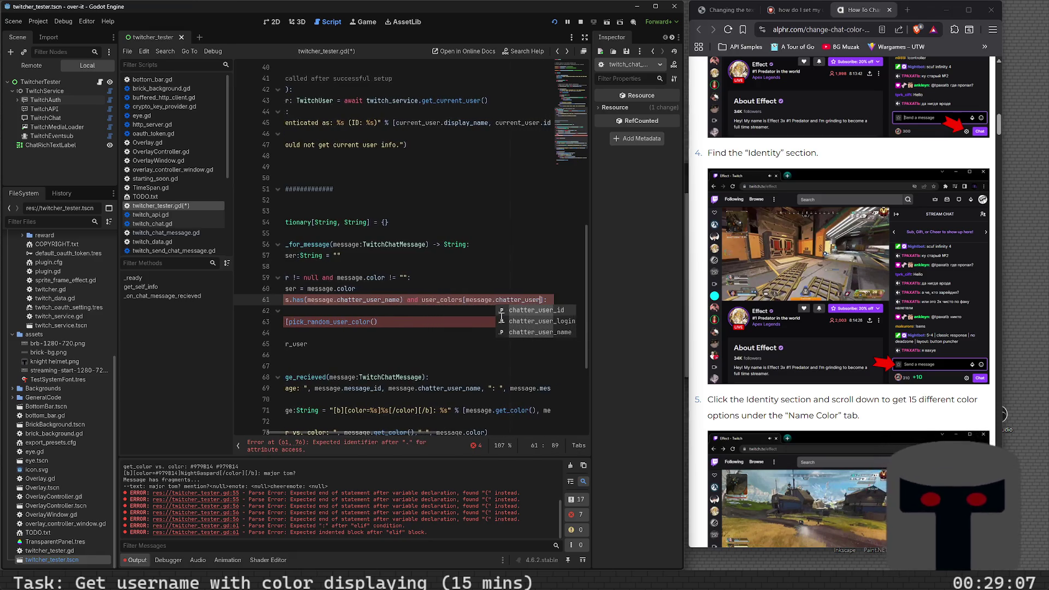
type("] != null")
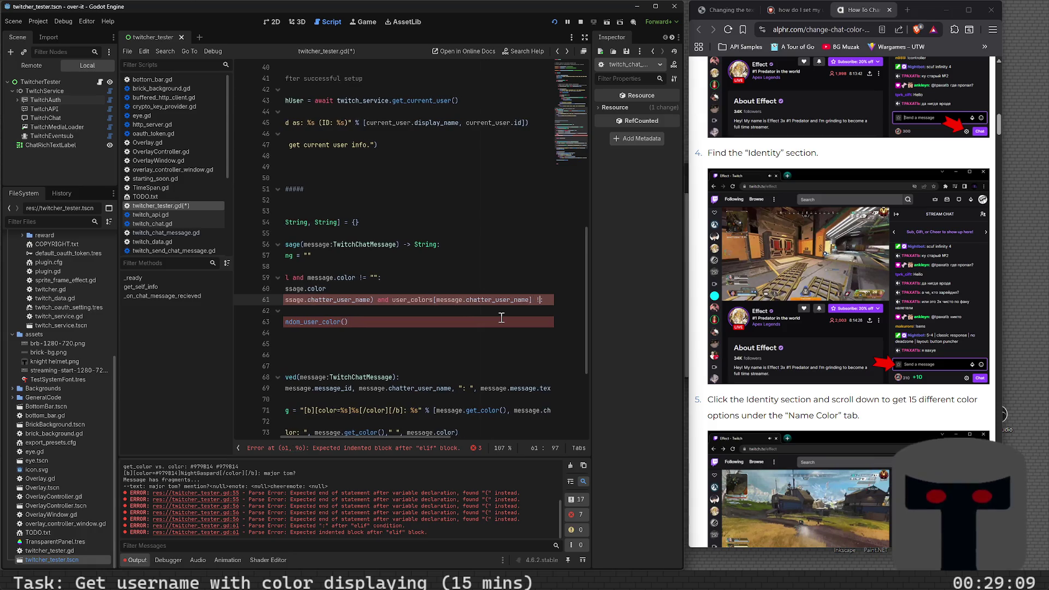
type(":")
key("Return")
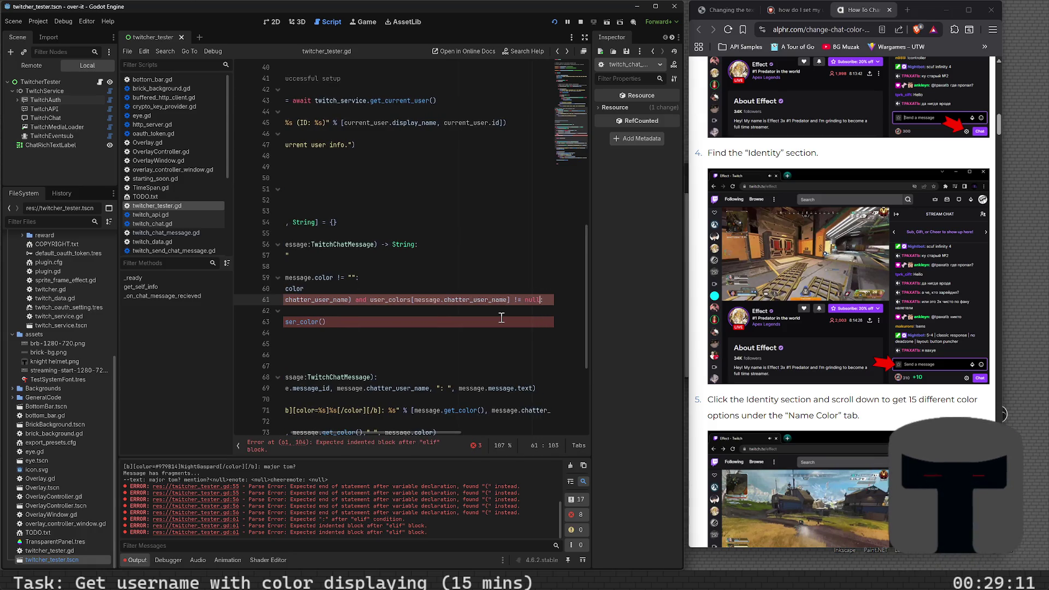
key("ctrl+s")
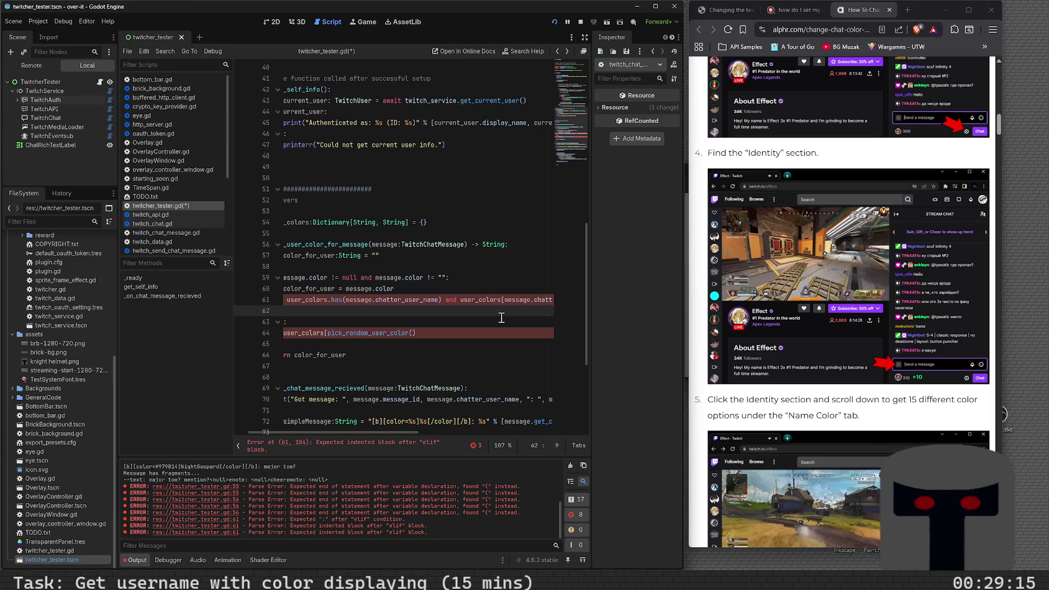
type("color")
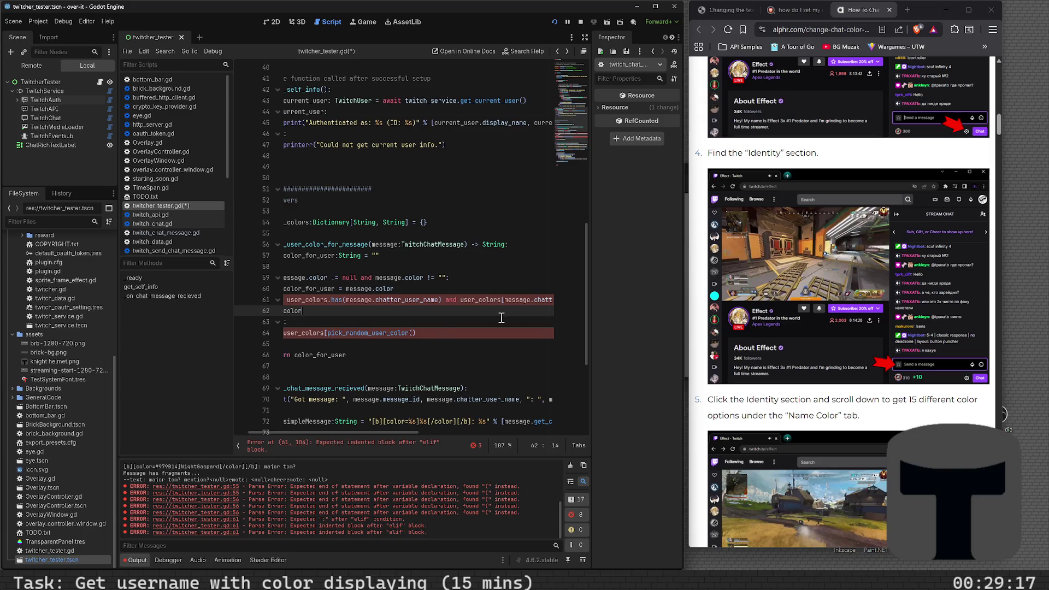
type("_for_user = ")
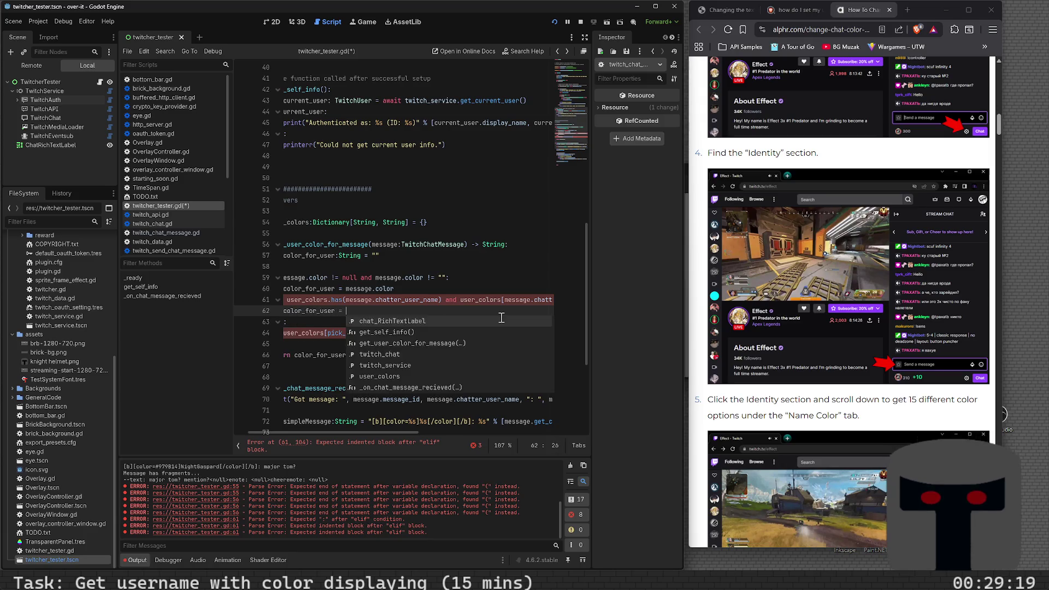
type("user_colo")
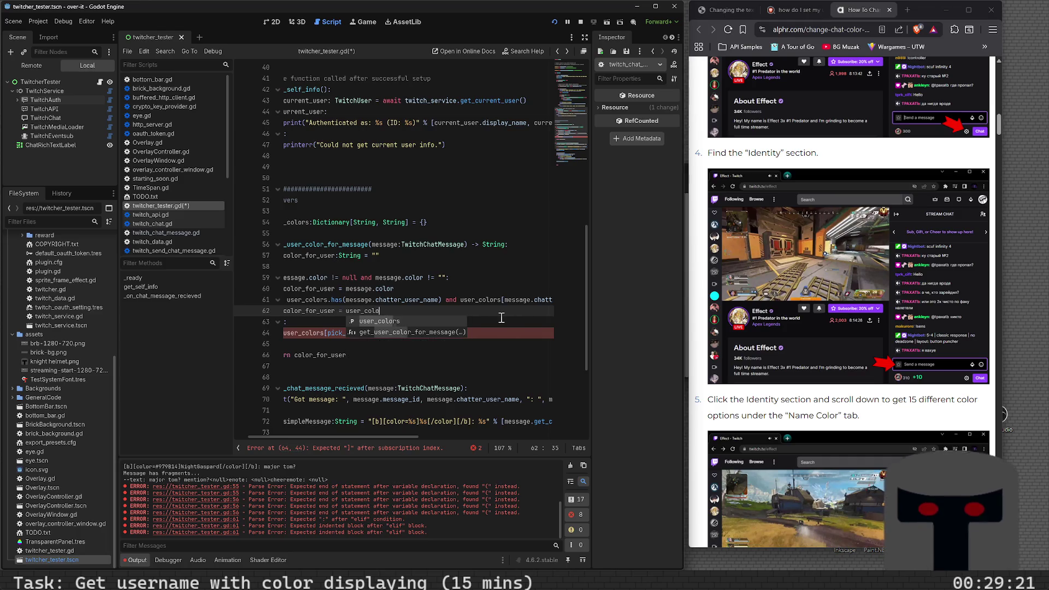
type("rs[message.chat")
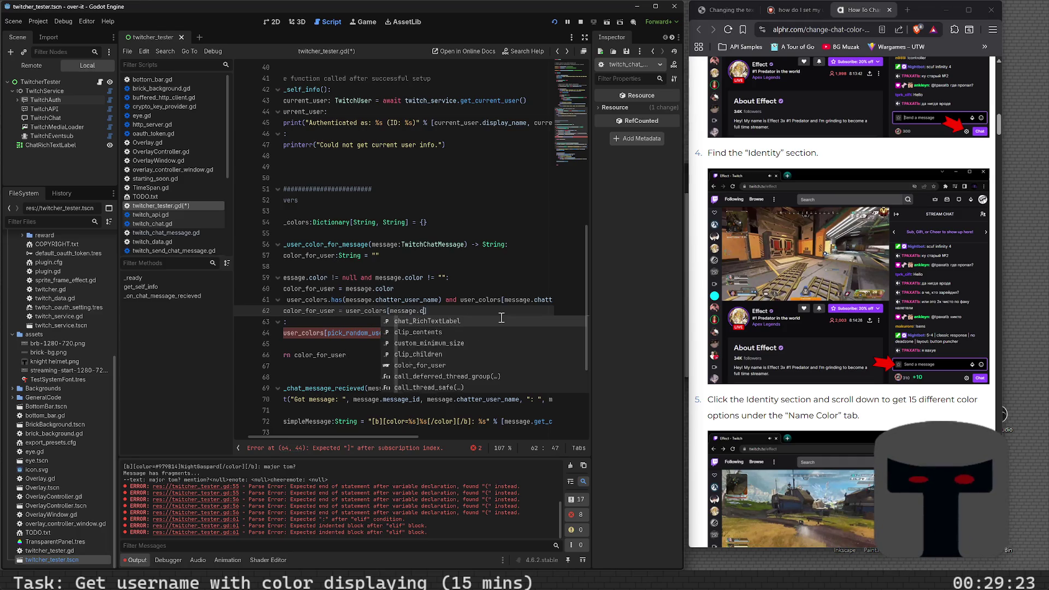
type("ter_user_name")
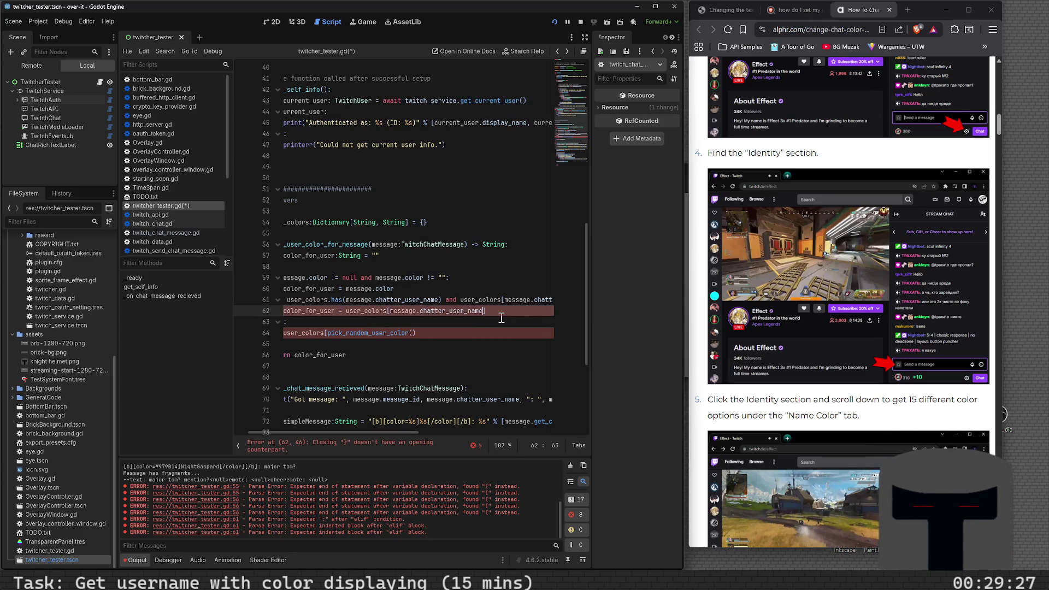
key("ctrl+s")
- Make the else branch set color_for_user = pick_random_user_color() and remove the leftover line
key("Down")
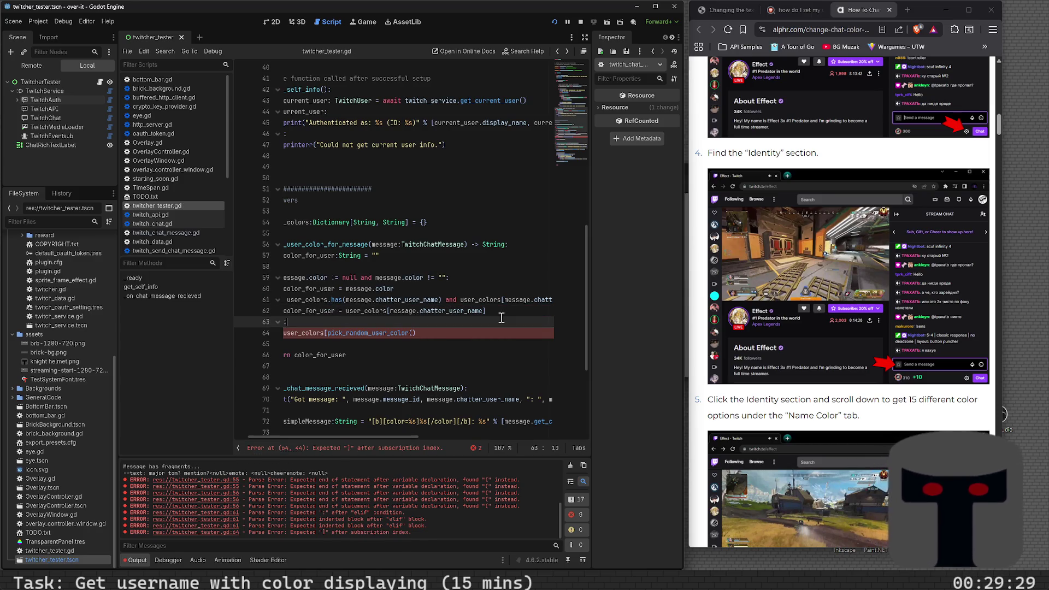
key("BackSpace")
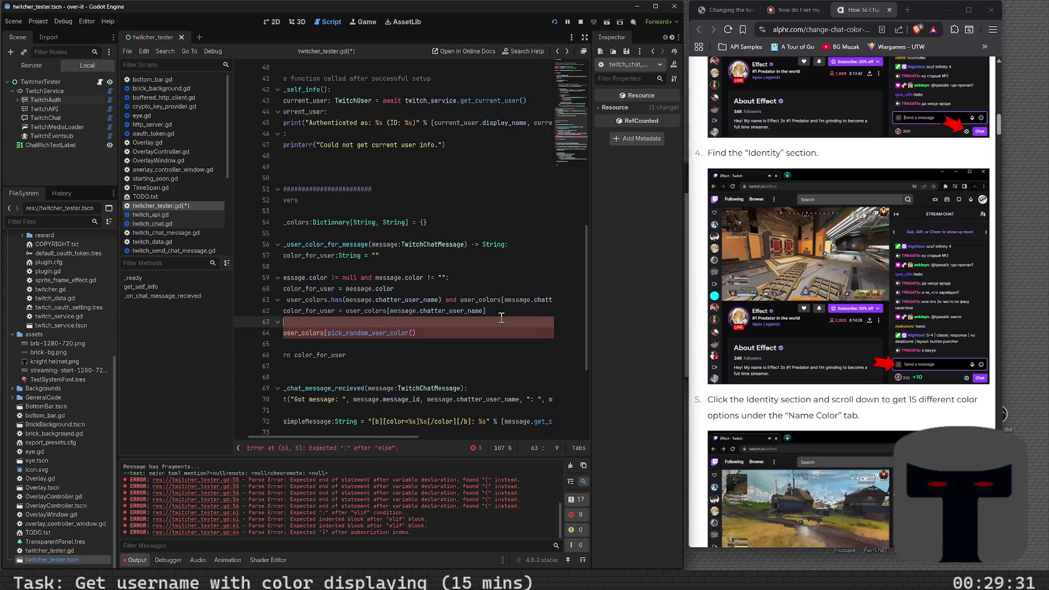
key("Home")
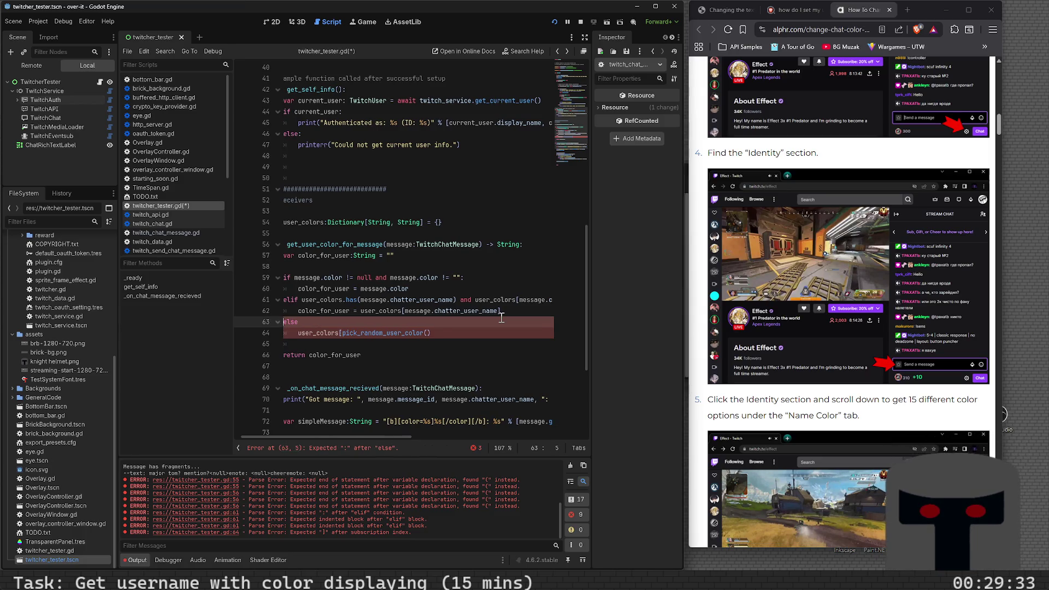
type(":")
key("Return")
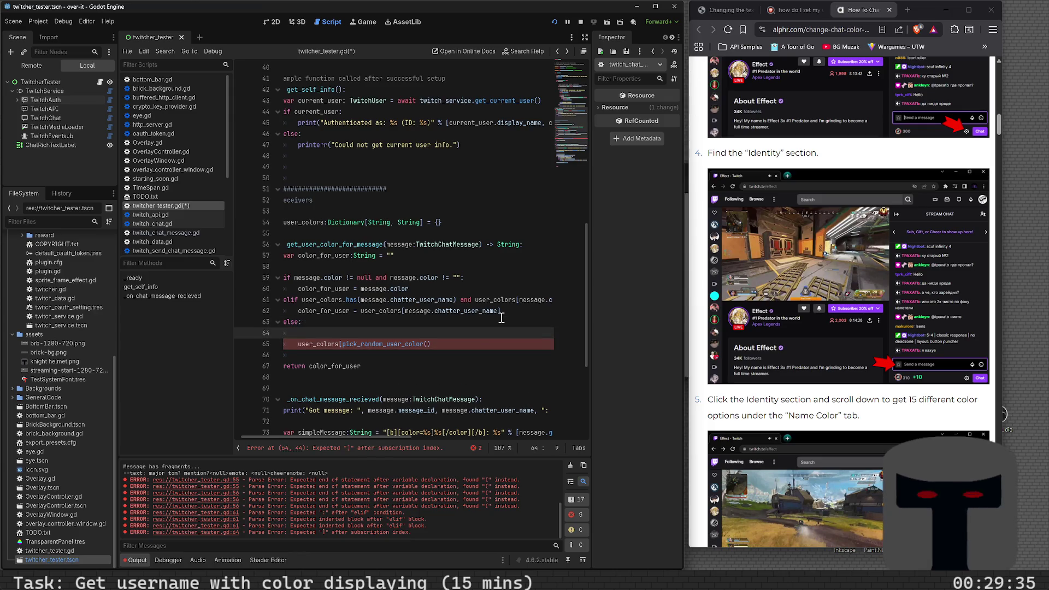
type("color_for_user = ")
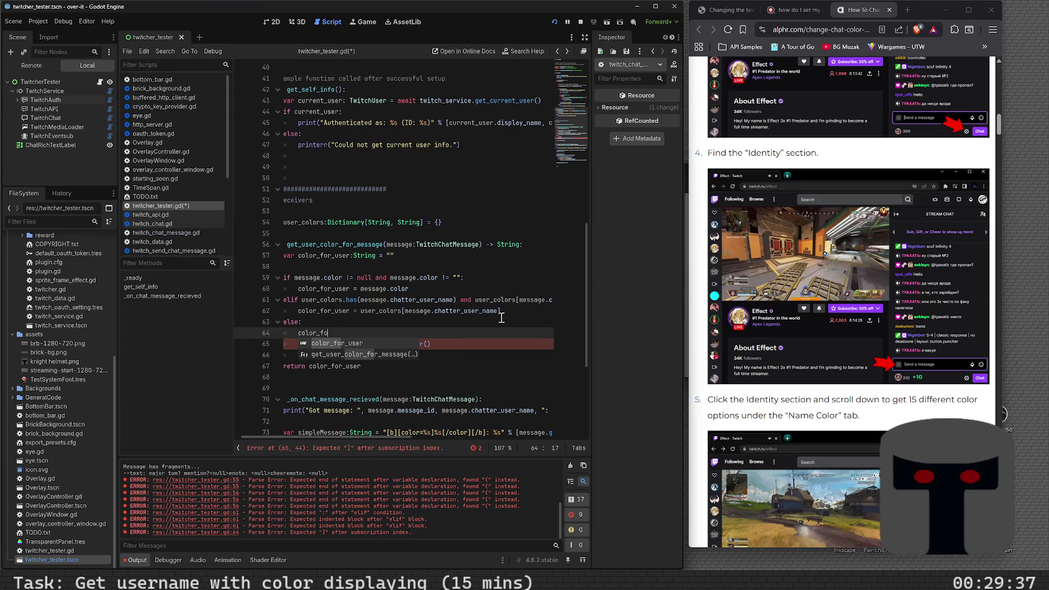
type("pic")
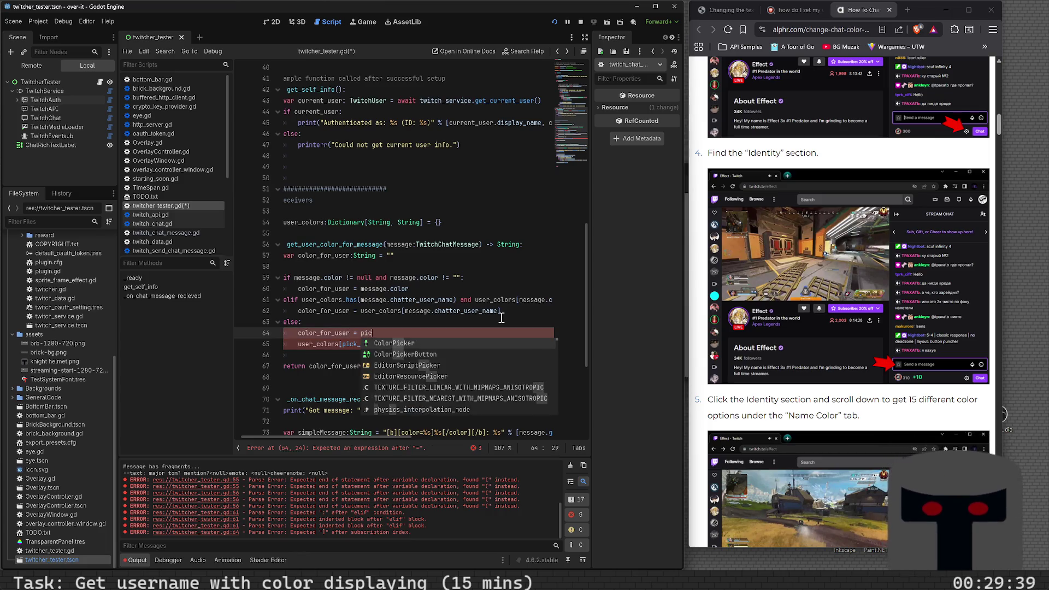
type("k_random")
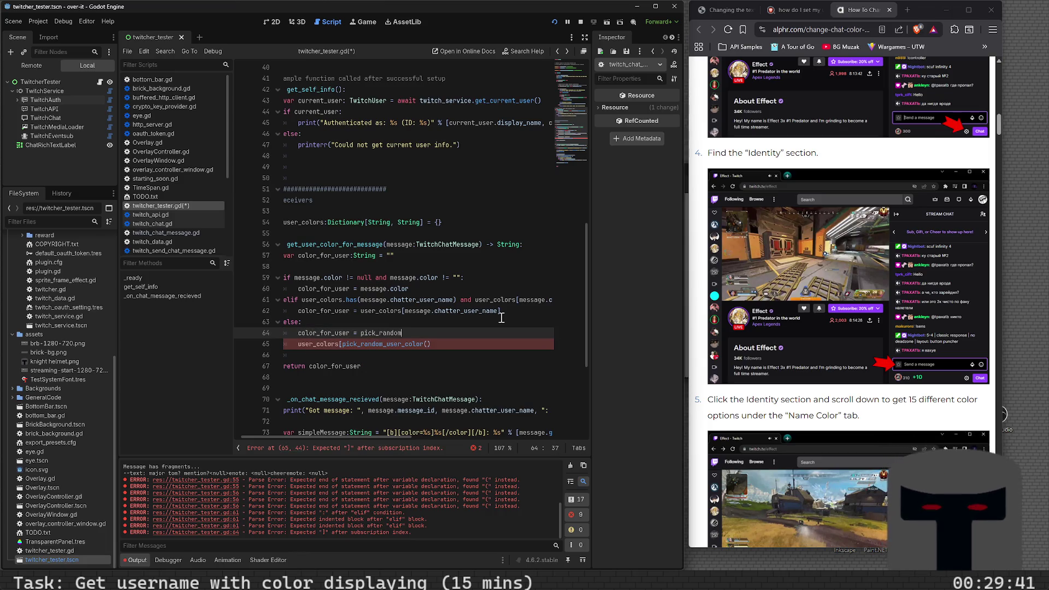
type("_user_co")
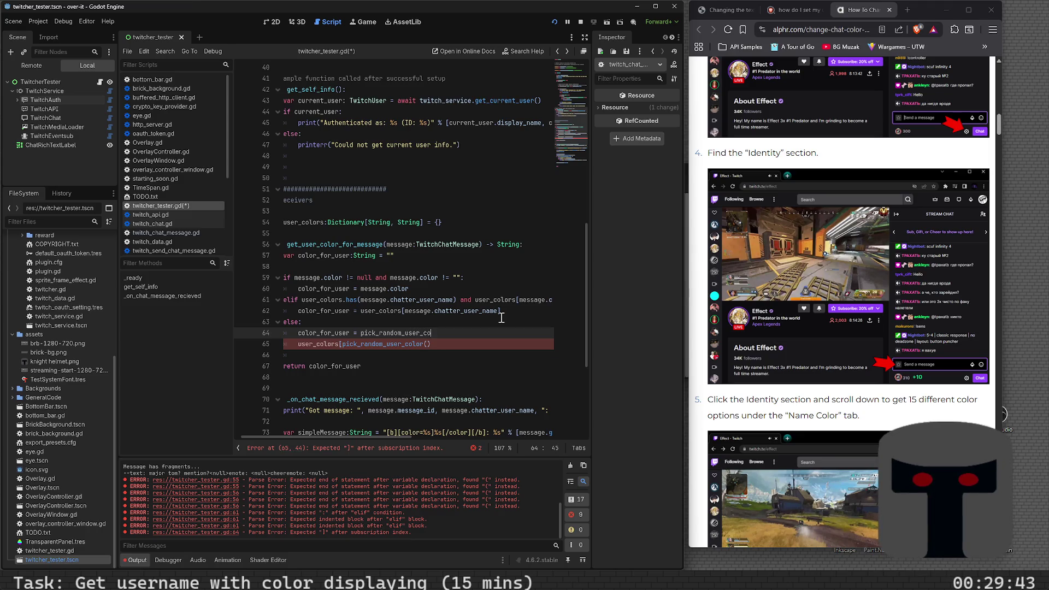
type("lor(")
key("Down")
key("shift+Home")
key("BackSpace")
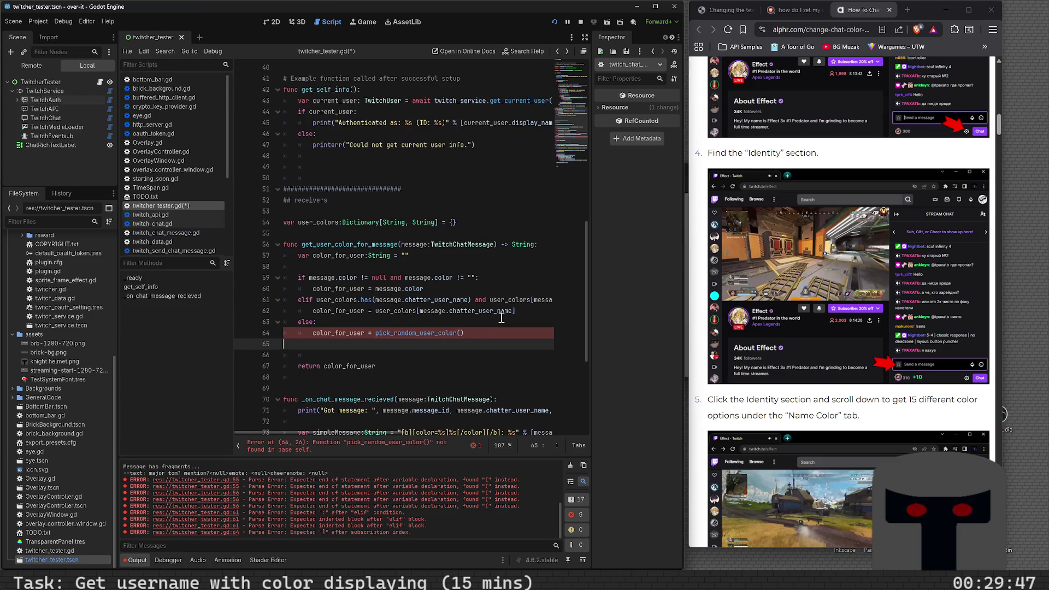
- Add user_colors[message.chatter_user_name] = color_for_user after a blank line, then save
key("Tab")
key("Delete")
key("BackSpace")
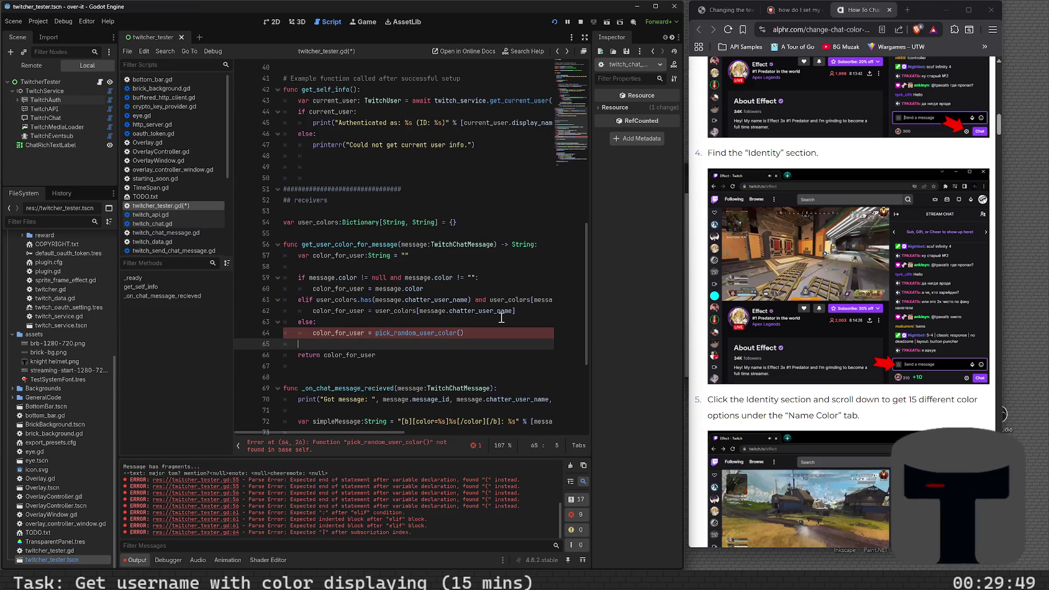
type("user_colors")
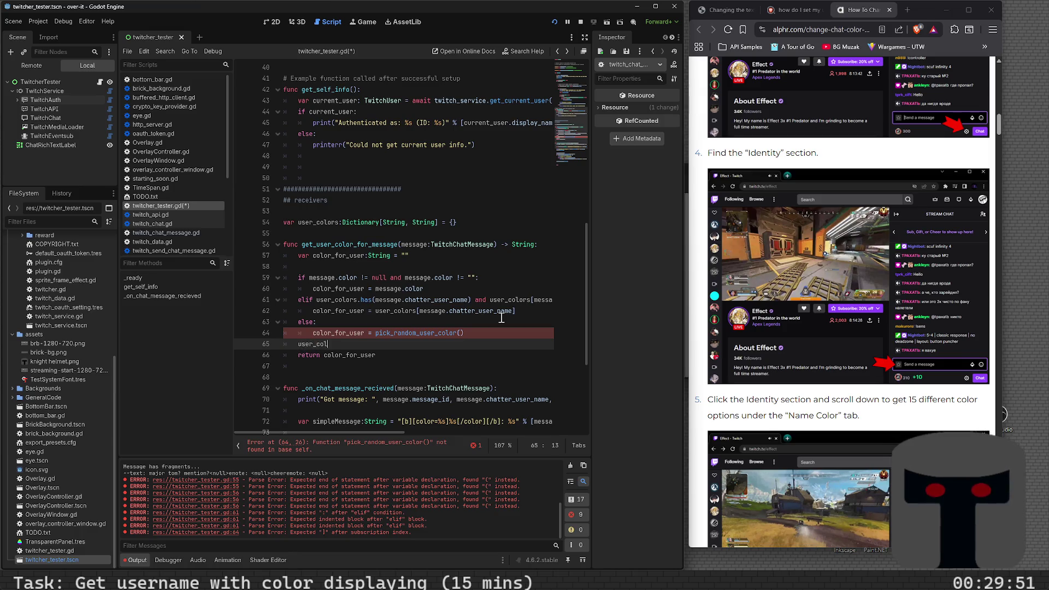
type("[messa")
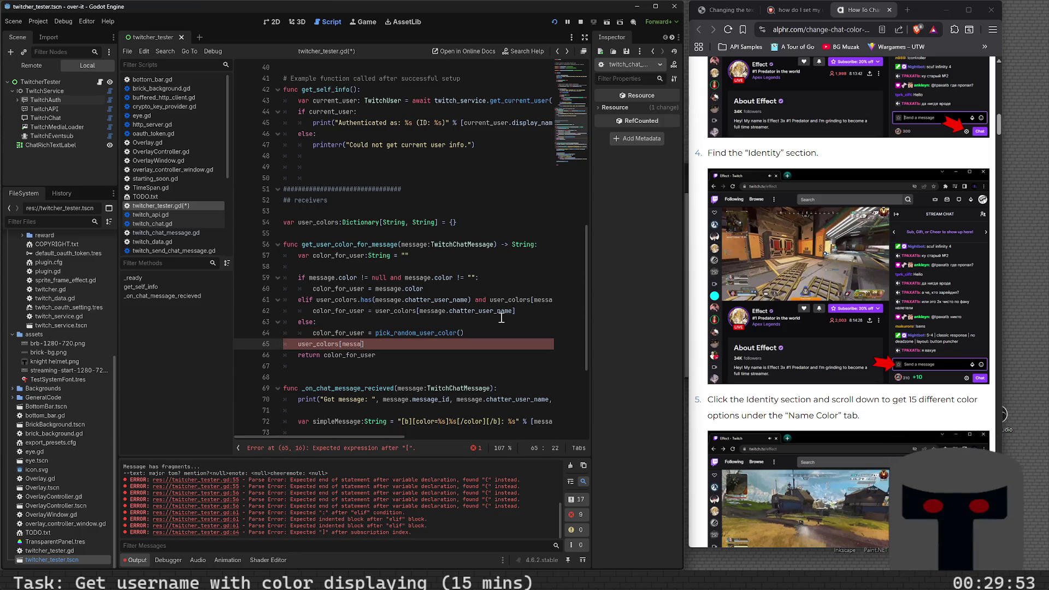
type("ge.chatter_user_")
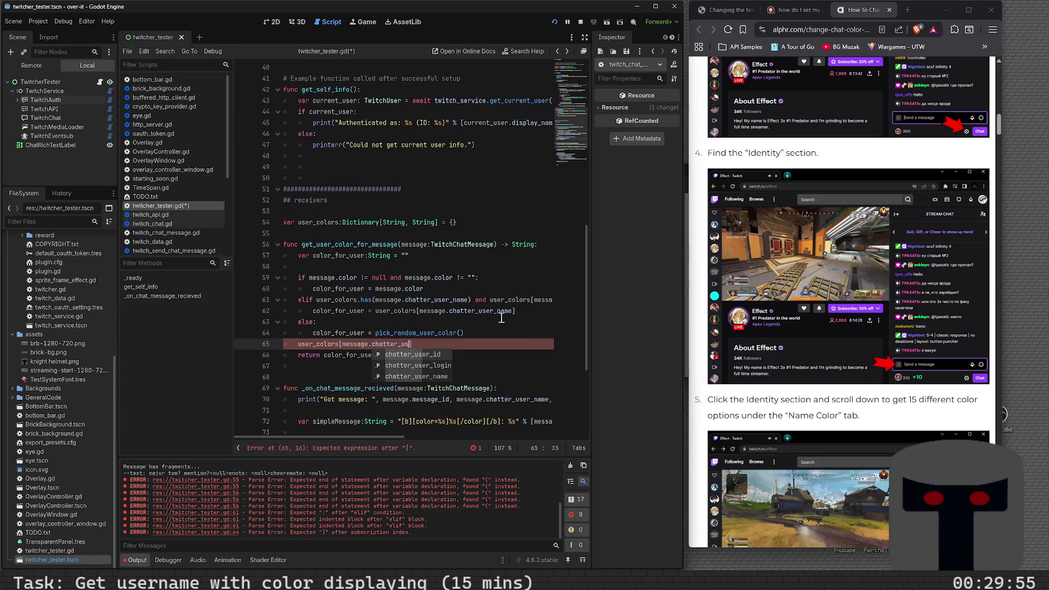
type("name]")
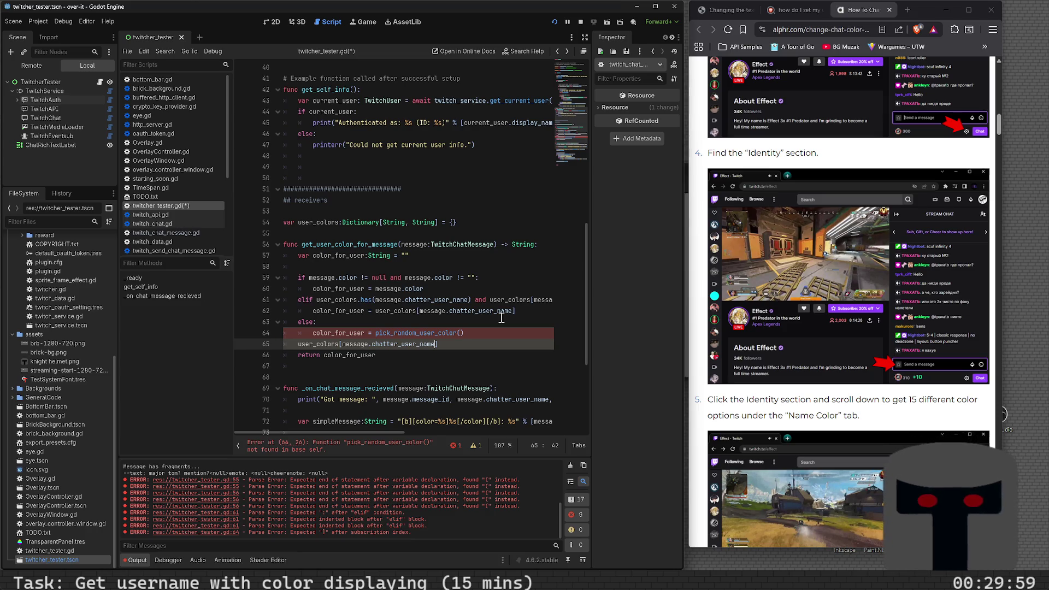
type(" = ")
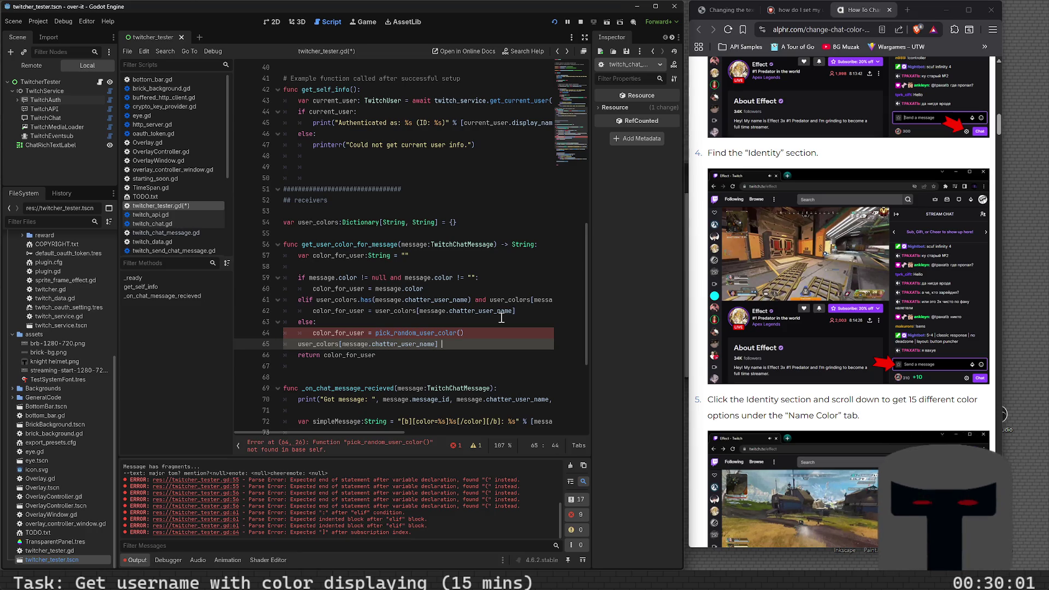
type("color")
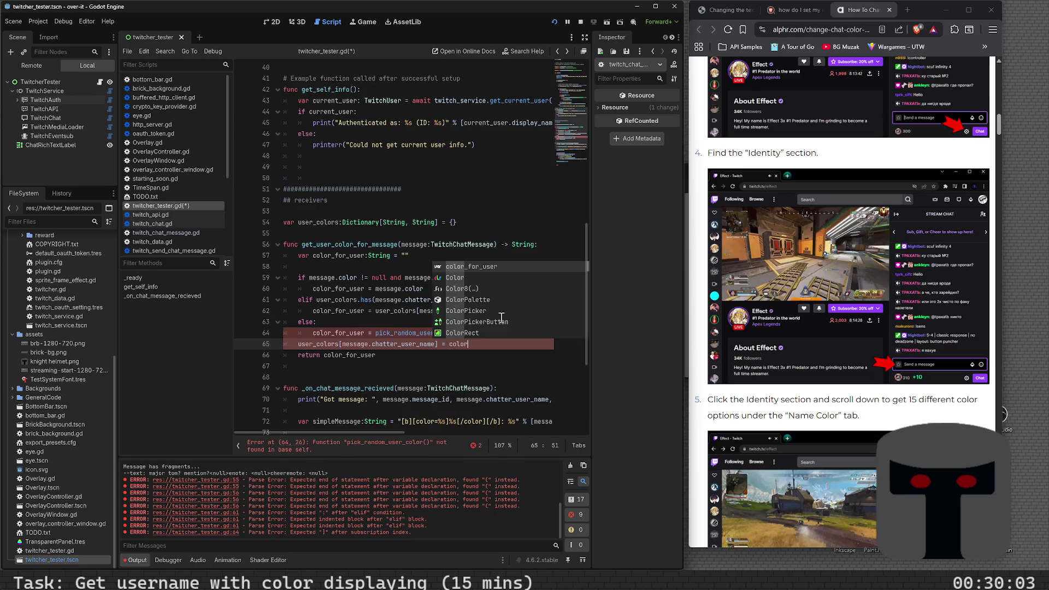
type("_for_user")
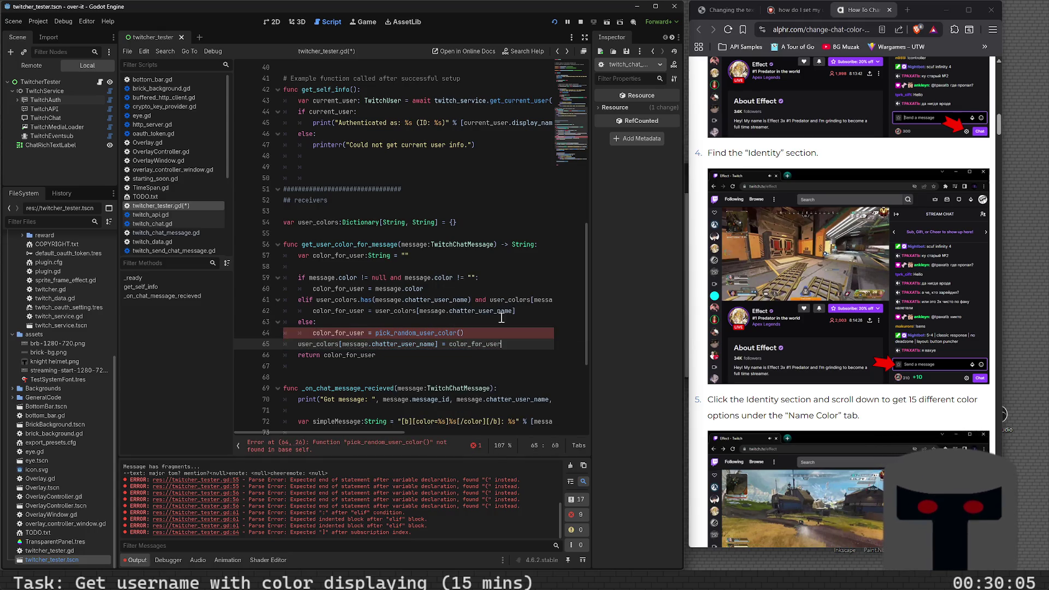
key("Return")
key("Up")
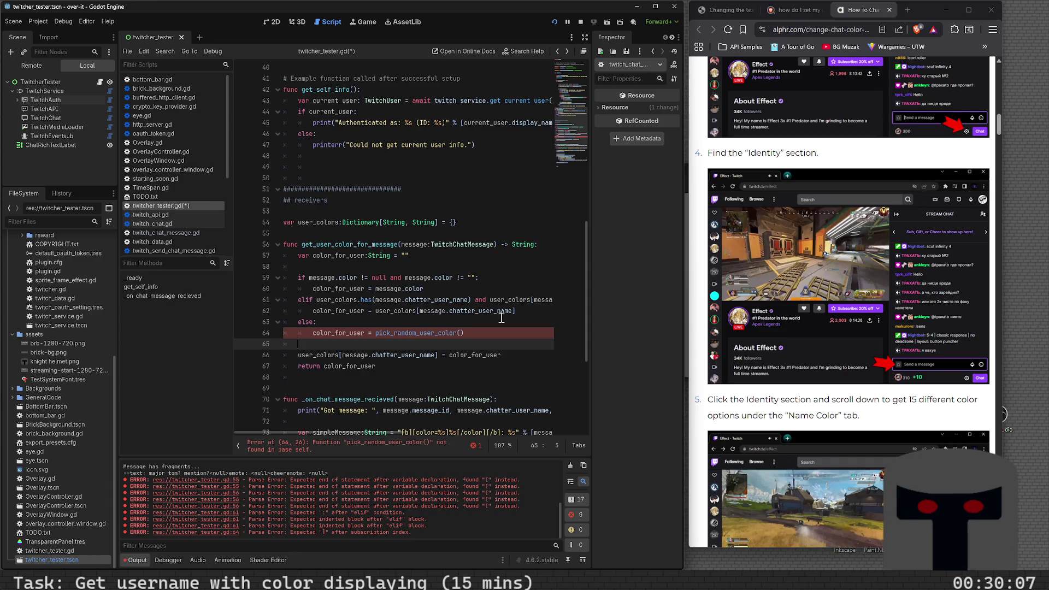
key("ctrl+s")
key("Up")
key("End")
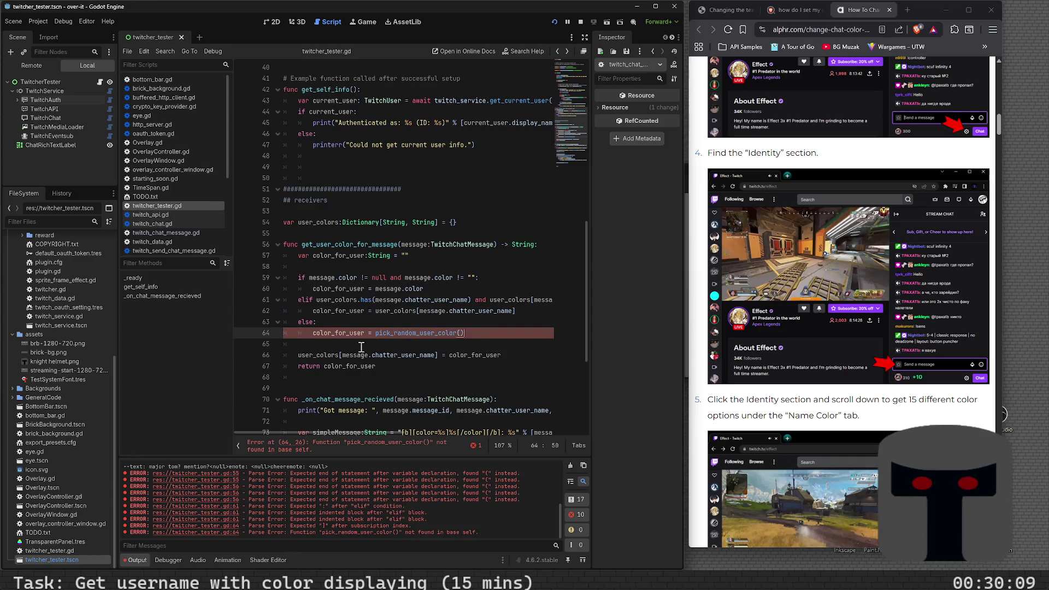
left_click(376, 236)
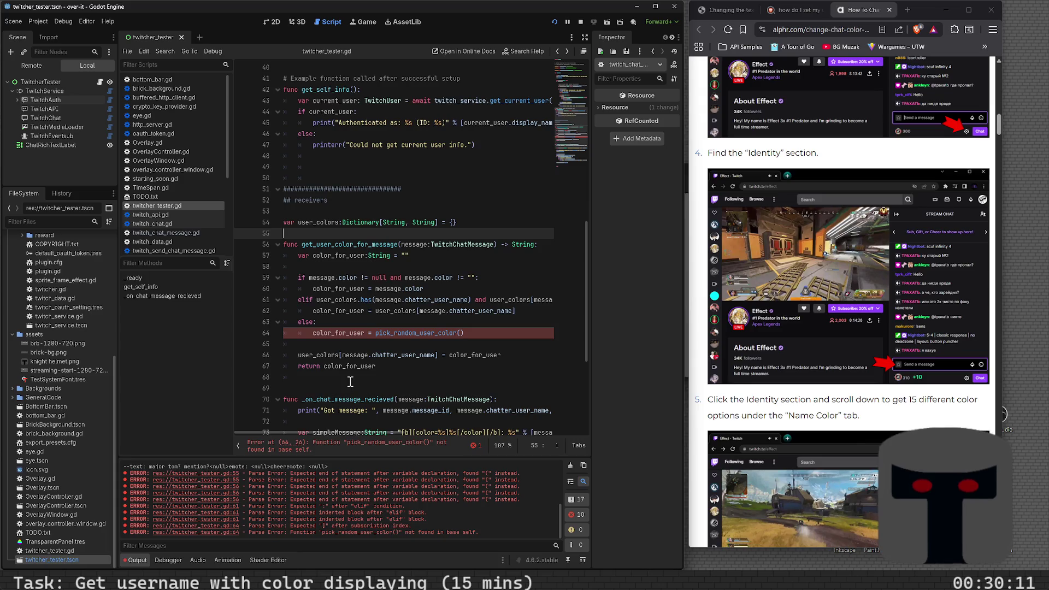
- Add an empty func pick_random_user_color(): header
key("Return")
key("Return")
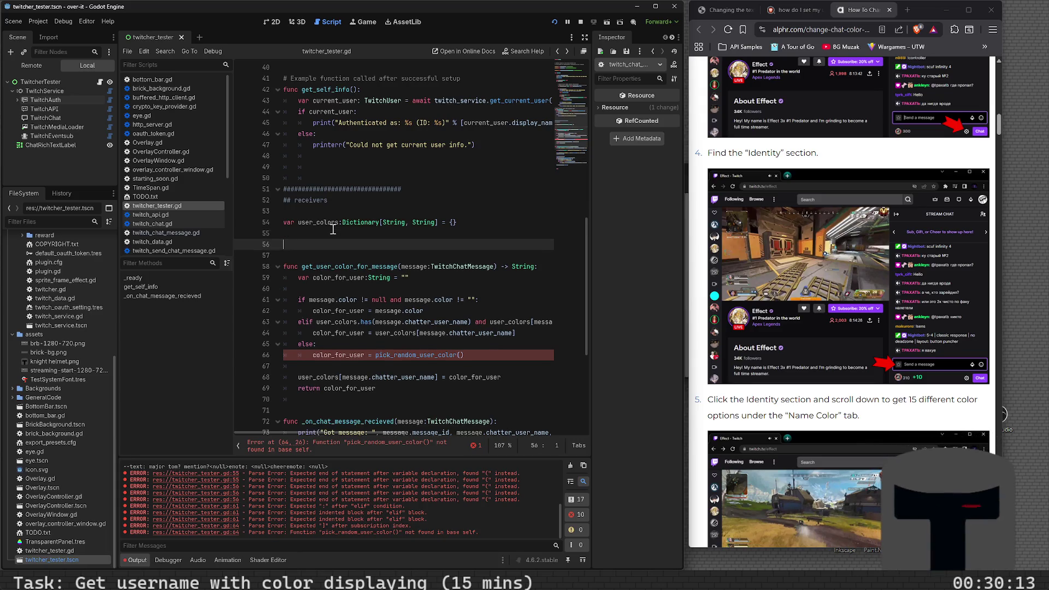
type("func pick_r")
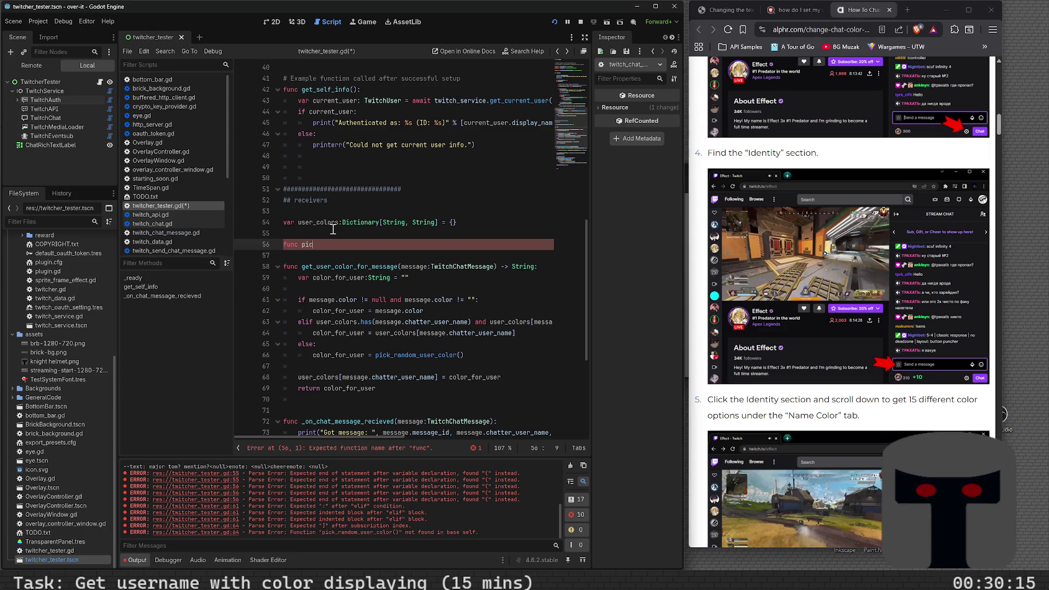
type("andom_user_co")
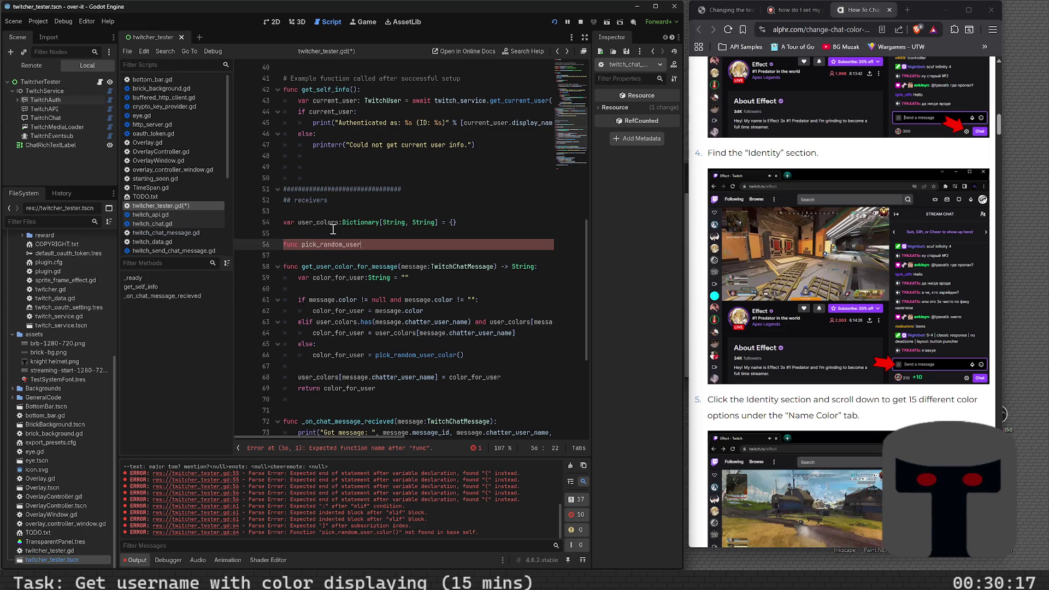
type("lor():")
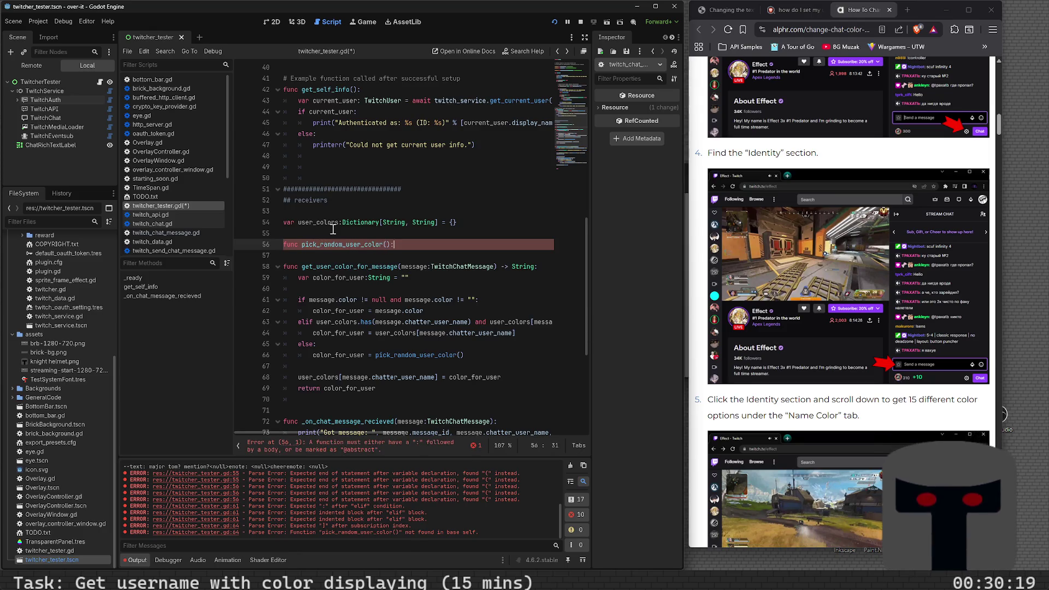
key("Return")
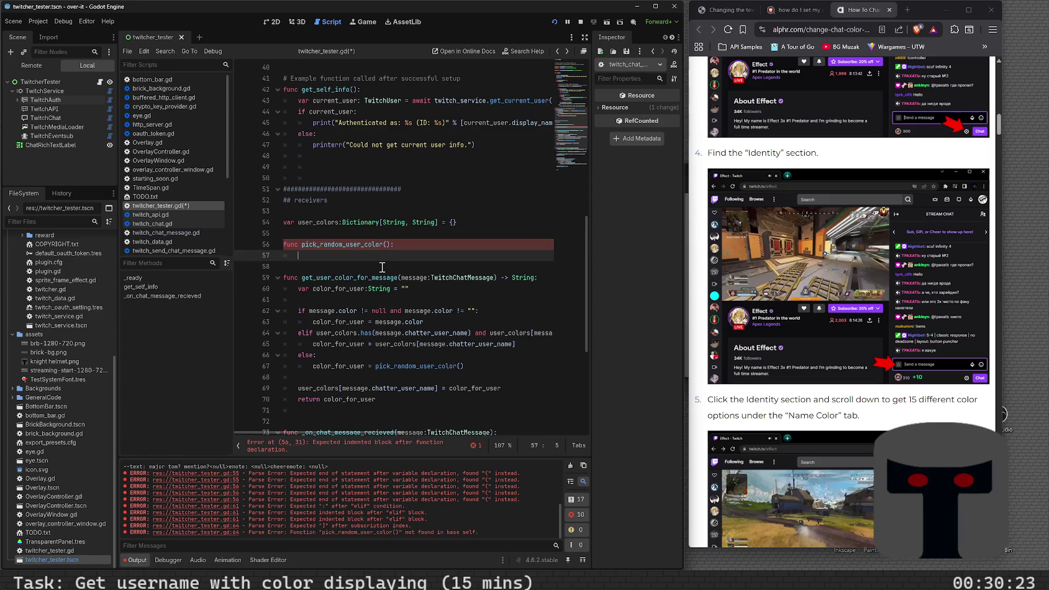
- Declare var random_colors:Array[String] = [""] above the new function and save
left_click(376, 234)
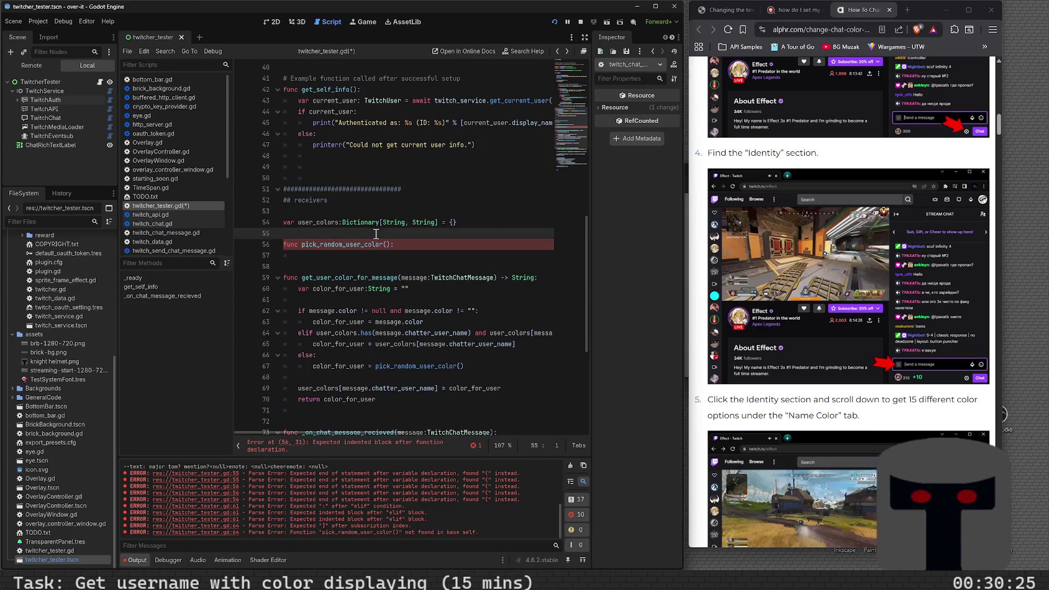
key("Return")
key("Return")
type("var rand")
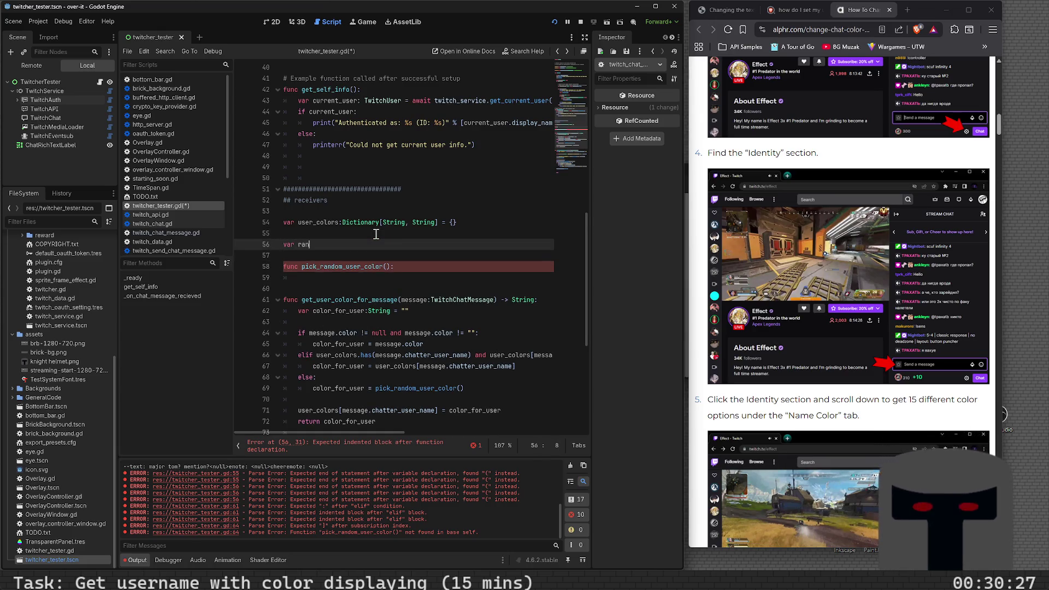
type("om_colors")
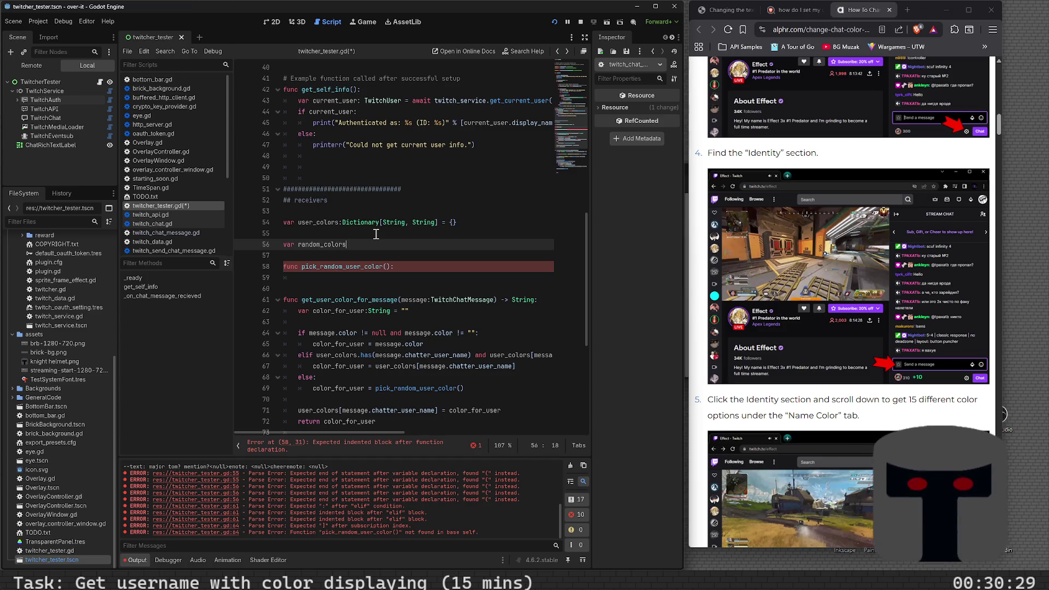
type(":Array")
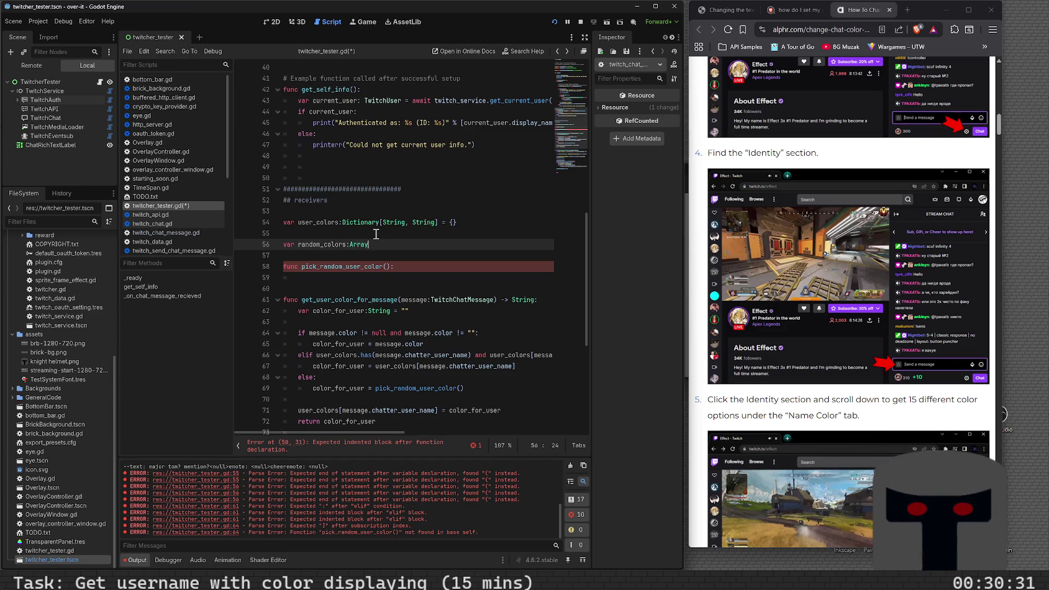
type("[String] ")
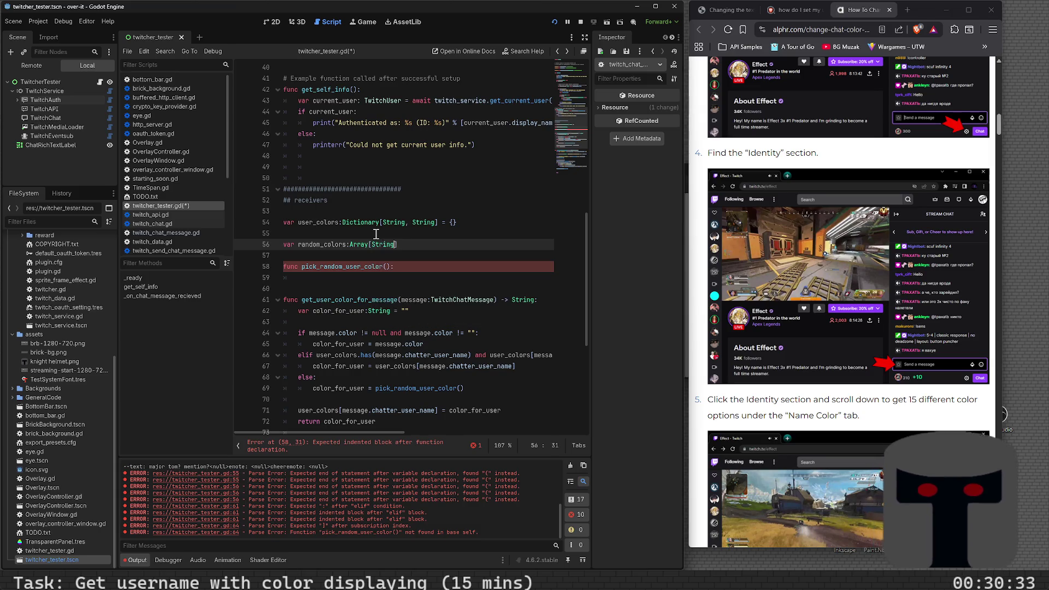
type("= ")
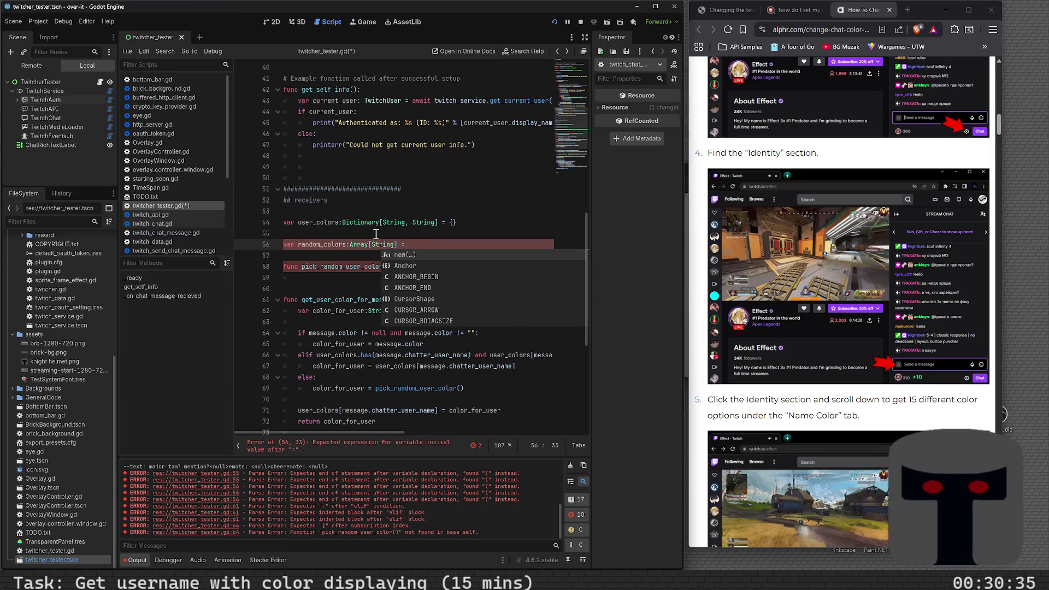
type("[\"")
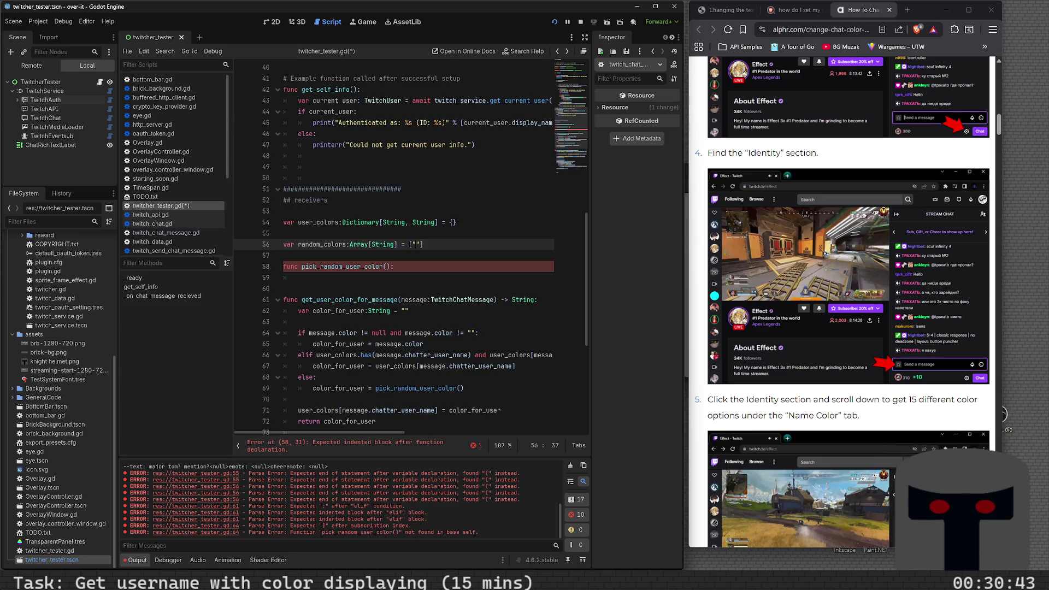
key("ctrl+s")
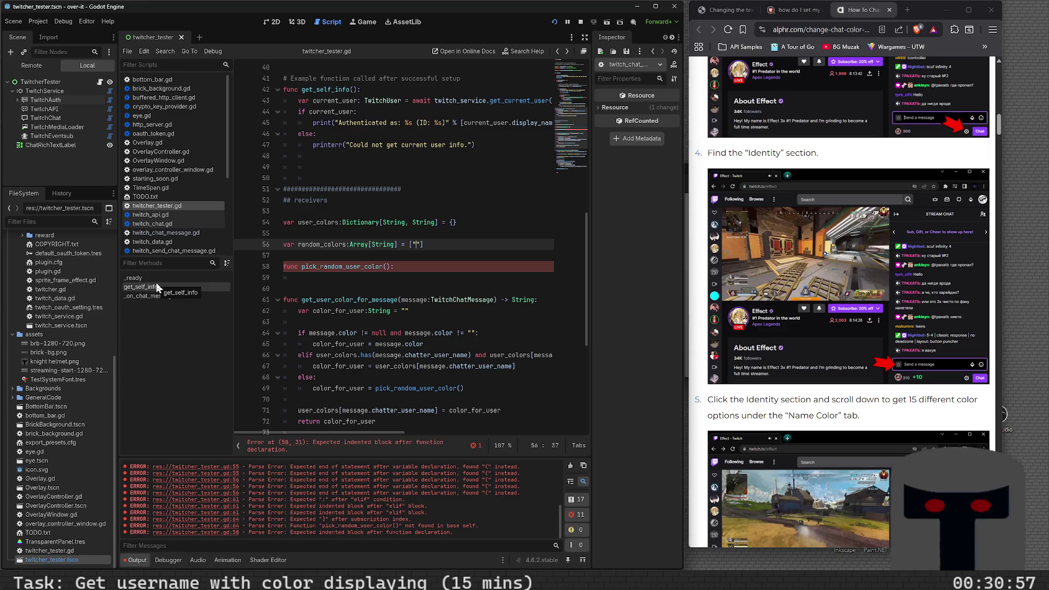
key("alt+space")
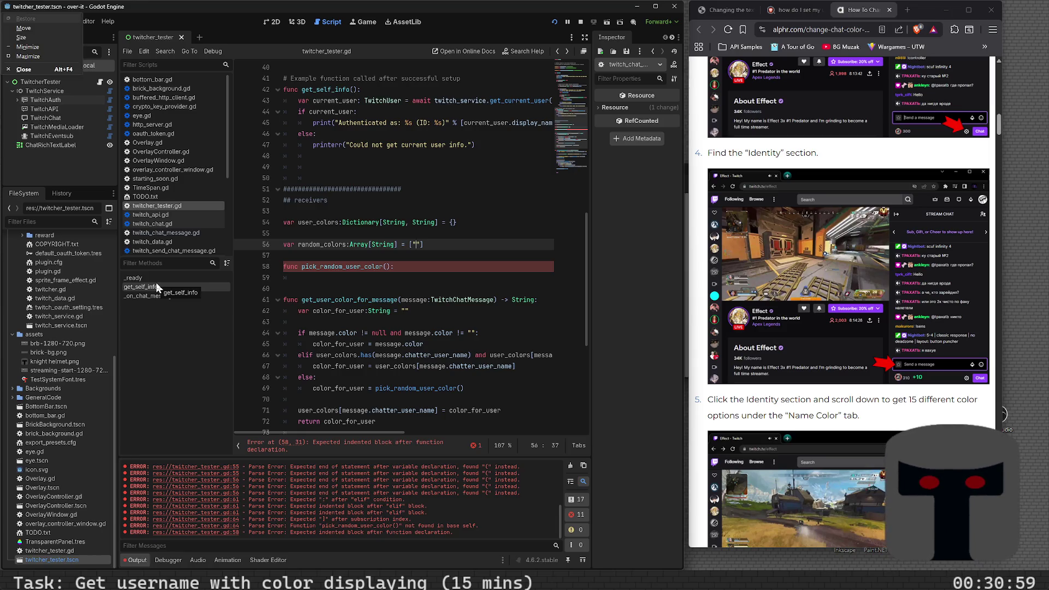
- Launch Open Color Picker from PowerToys Run via 'picker' and sample a screen colour
key("Escape")
key("super")
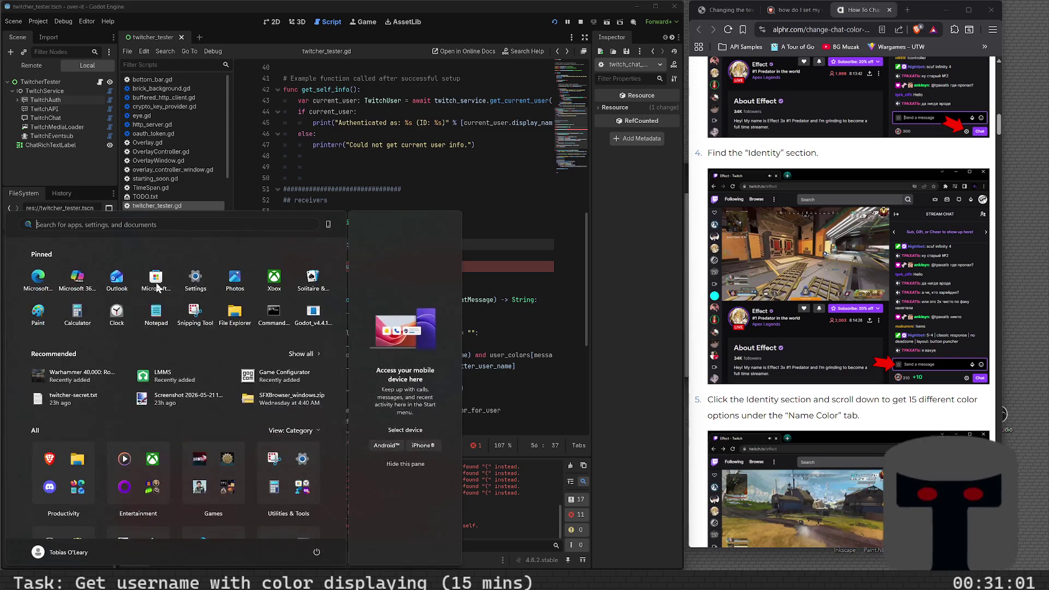
key("Escape")
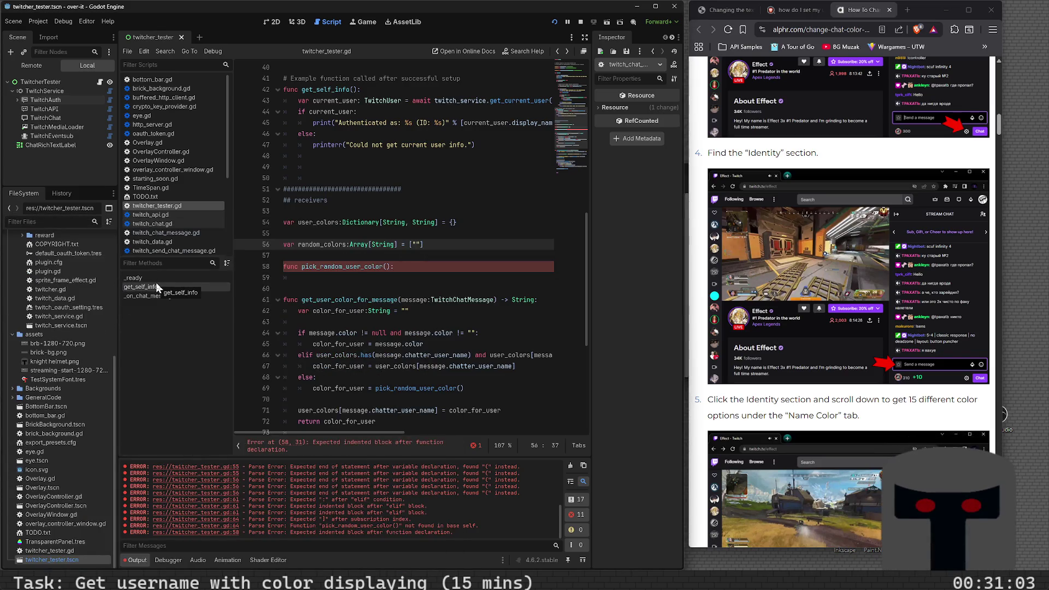
key("alt+space")
type("picker")
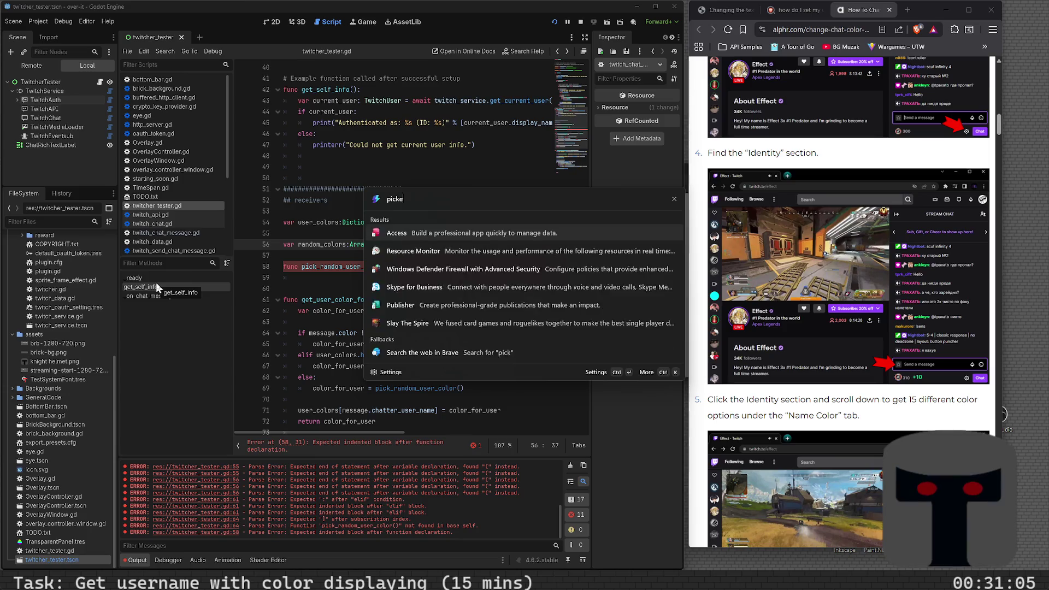
key("Down")
key("Down")
key("Down")
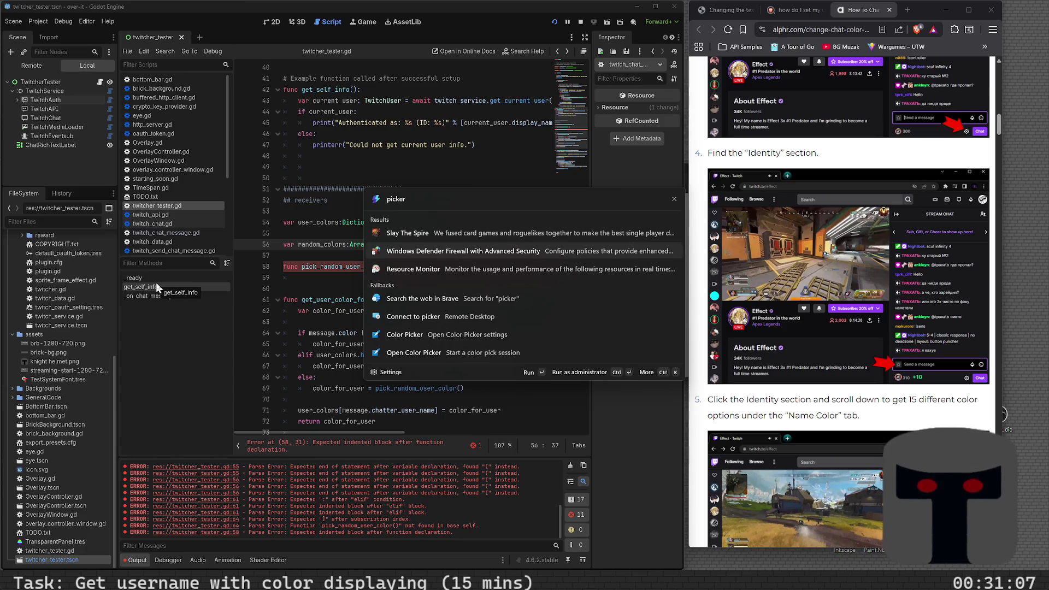
key("Return")
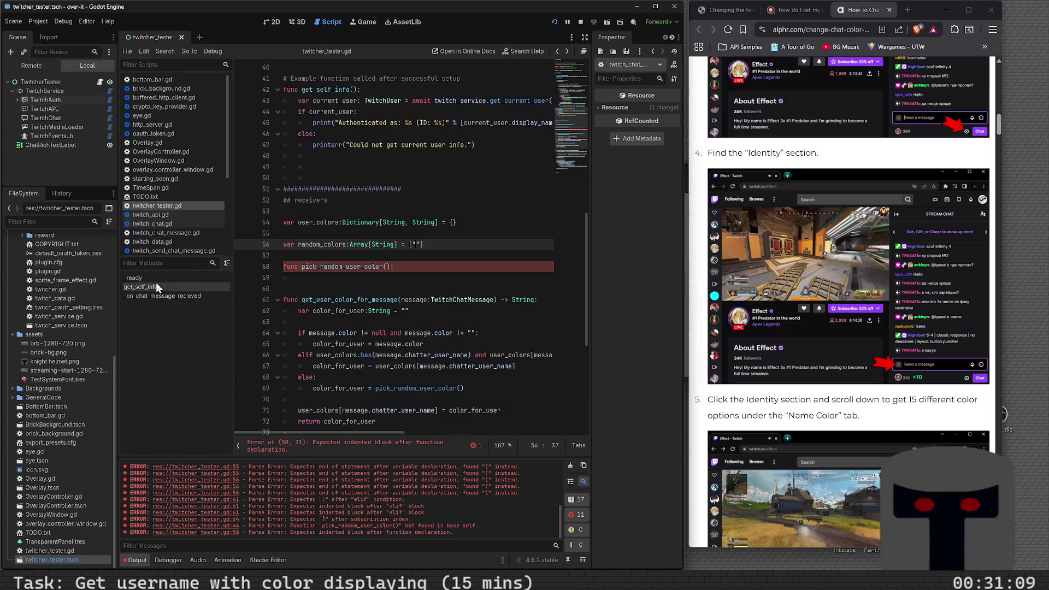
left_click(177, 308)
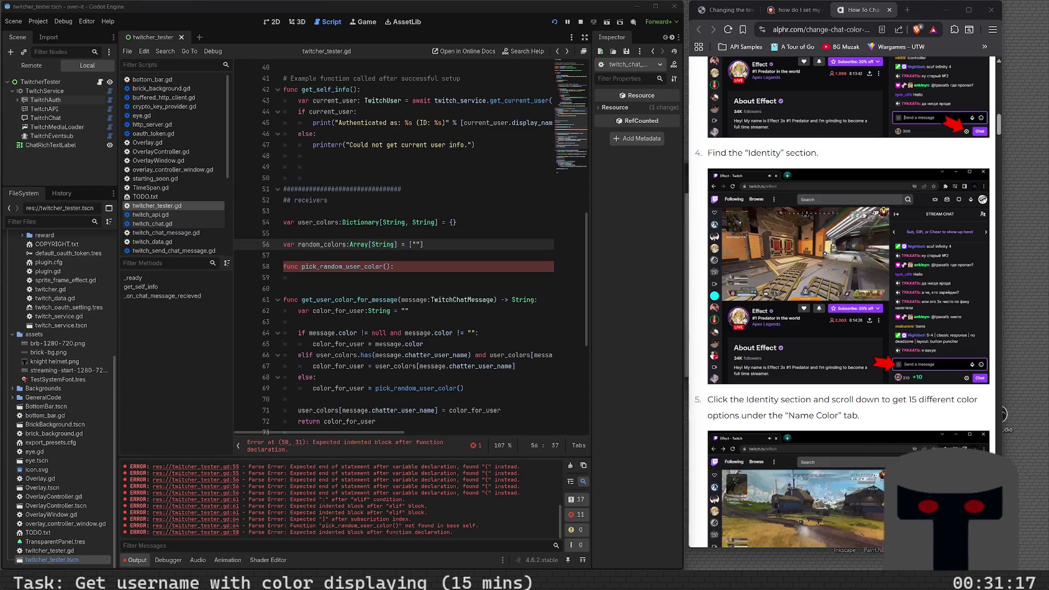
- Fill random_colors with "#FF0000" and "#0000FF"
left_click(416, 244)
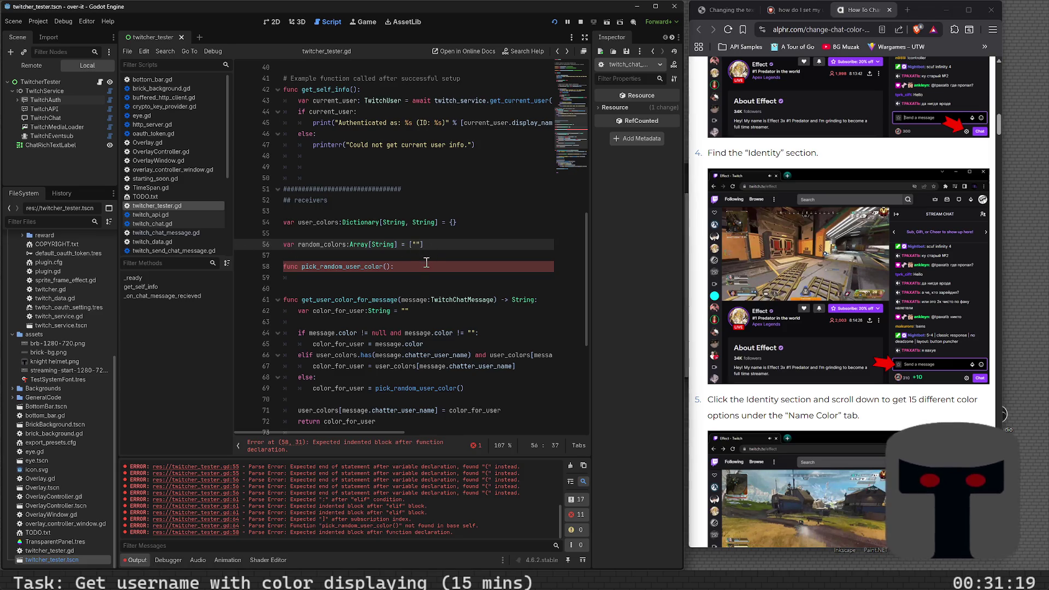
type("ff0000")
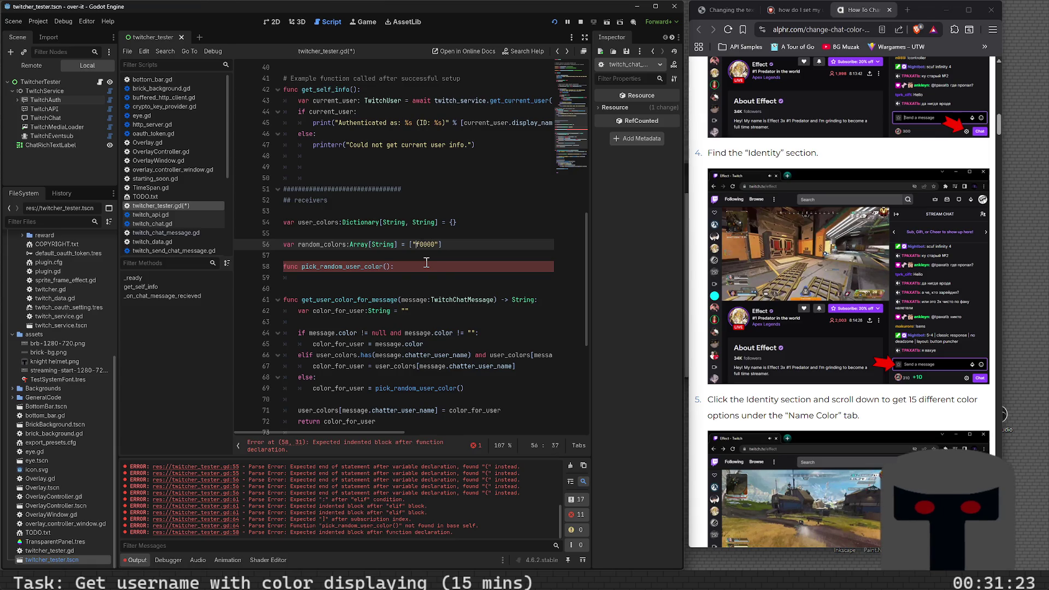
key("ctrl+x")
key("ctrl+z")
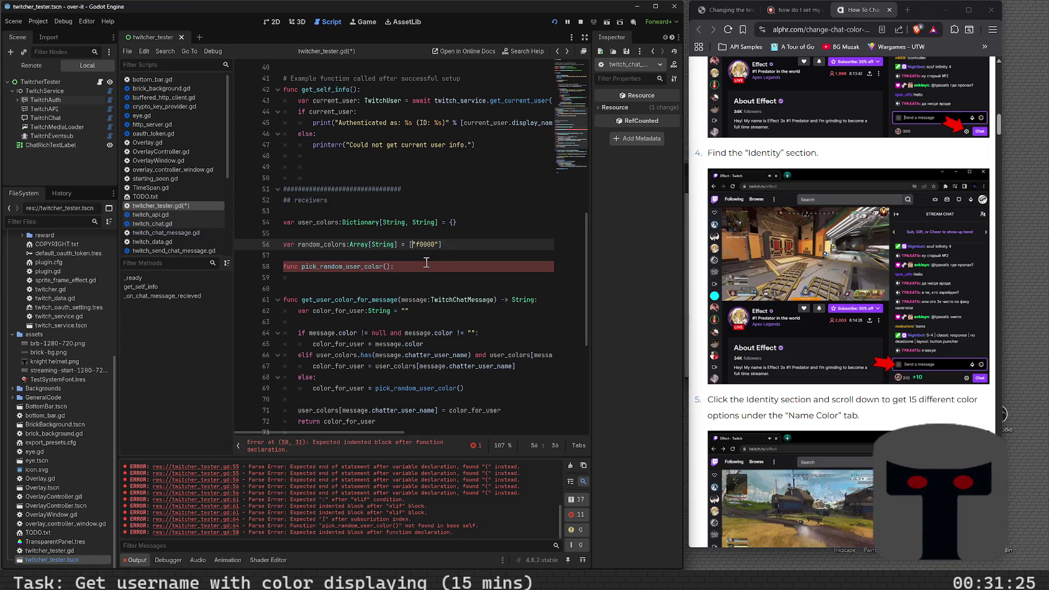
type("FF")
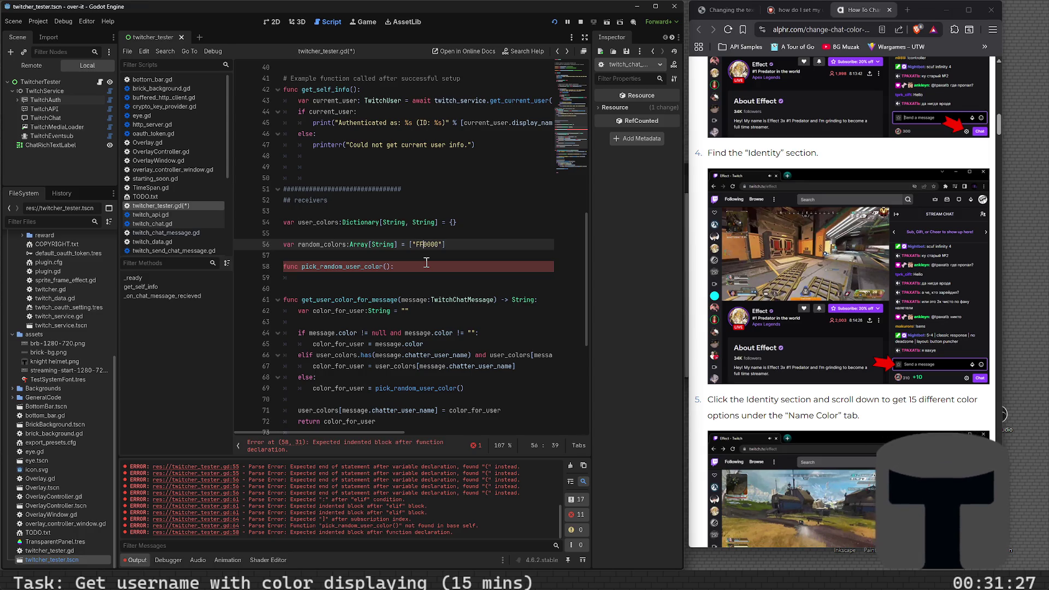
key("Right")
key("Right")
key("Right")
type(",")
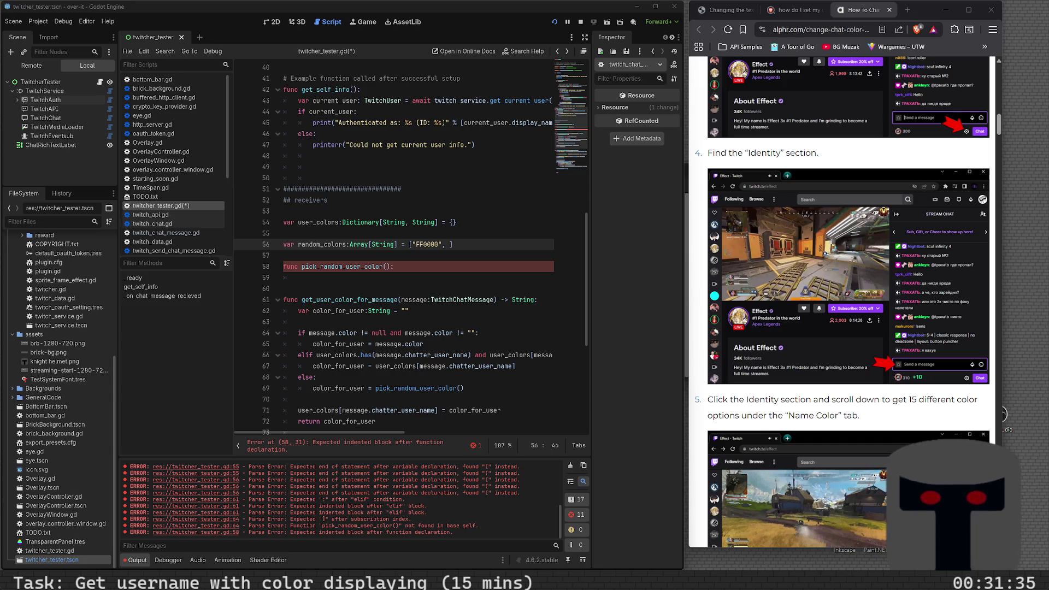
left_click(450, 244)
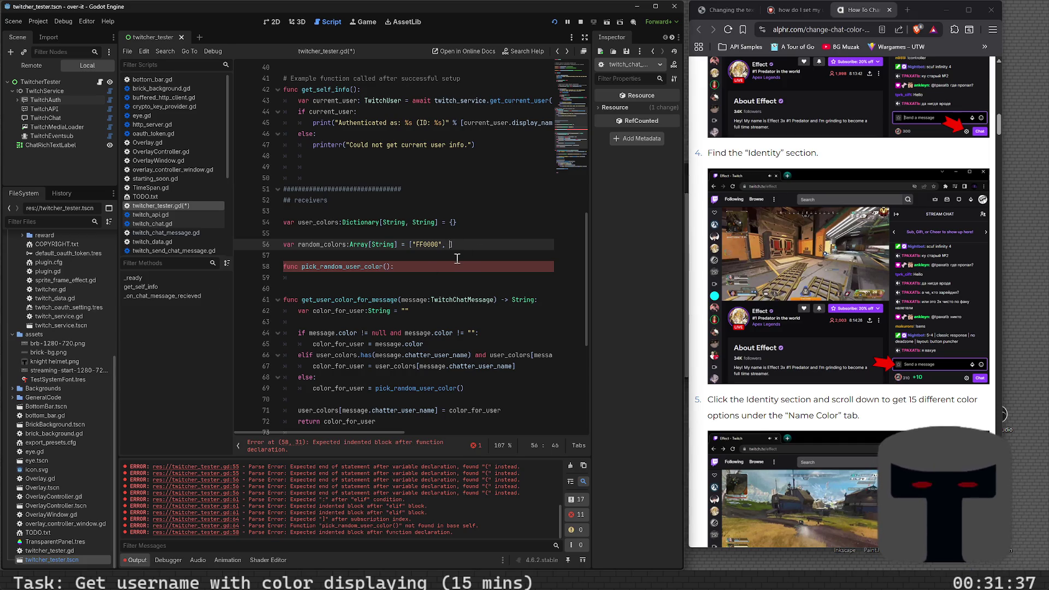
key("Left")
key("Left")
key("Left")
key("Left")
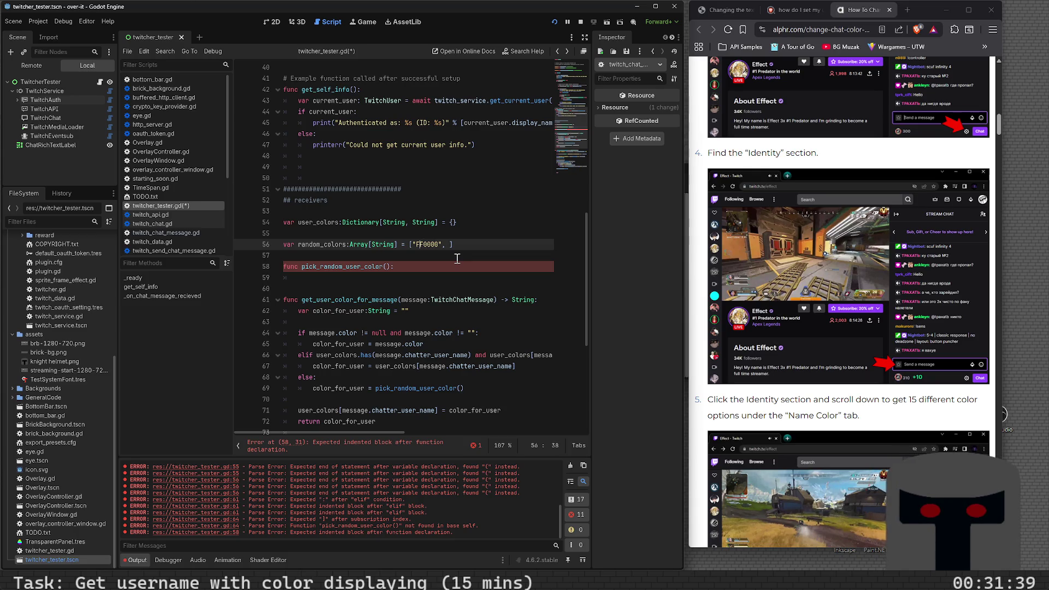
type("#")
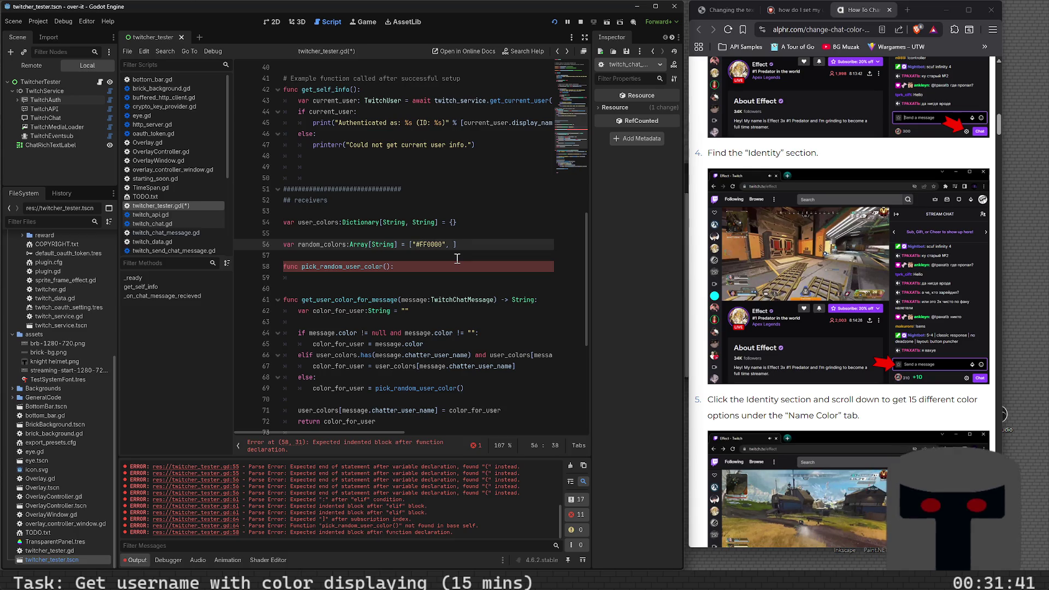
key("Right")
key("Right")
key("Right")
type("\"#")
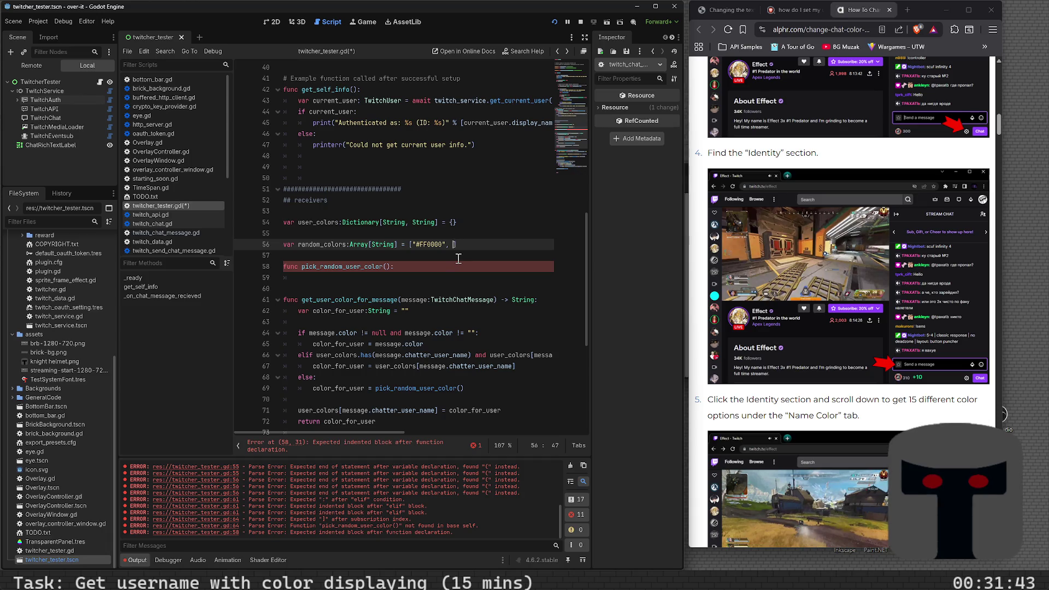
type("0000")
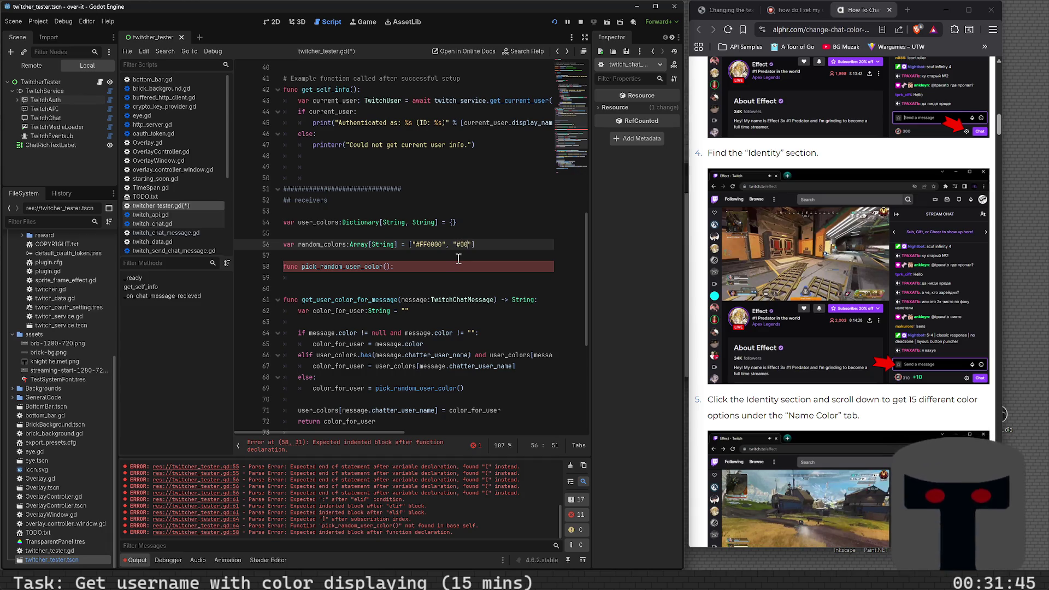
type("FF")
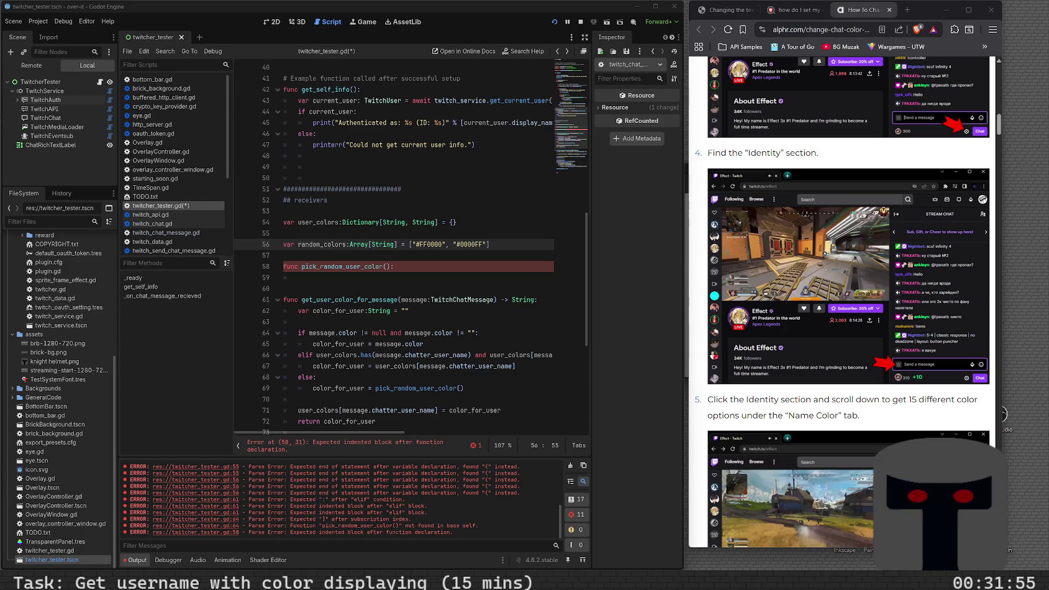
- Append "#008000" and "#b22222" to the random_colors array
left_click(487, 245)
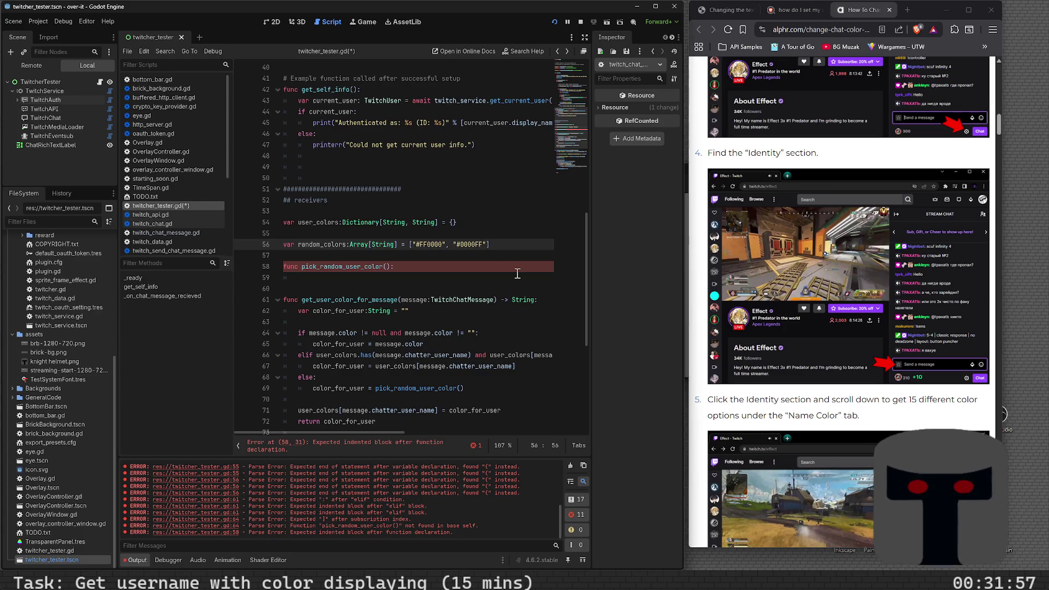
type(", \"")
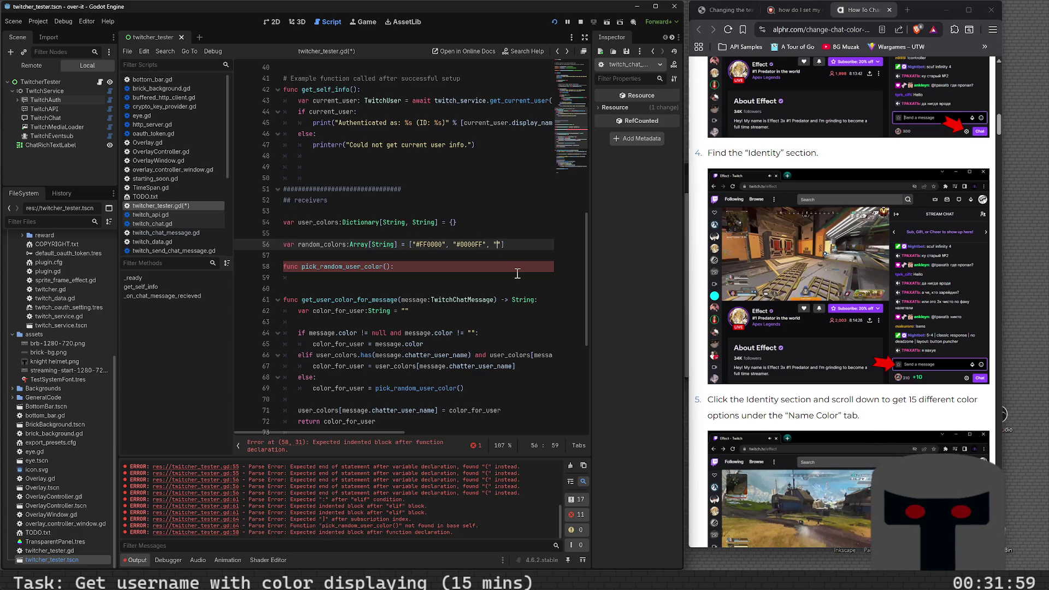
type("#008")
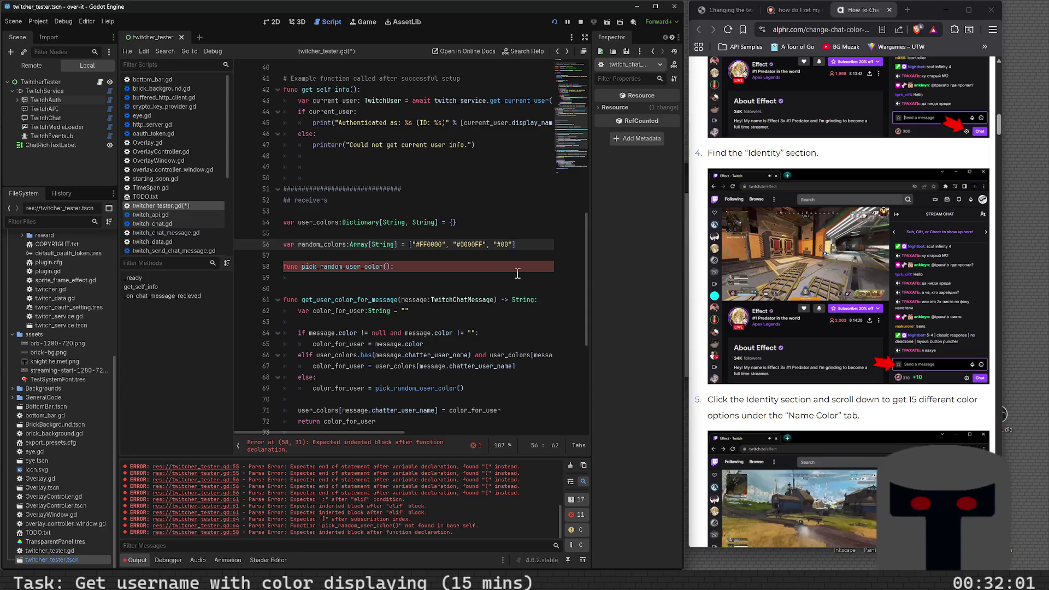
type("00")
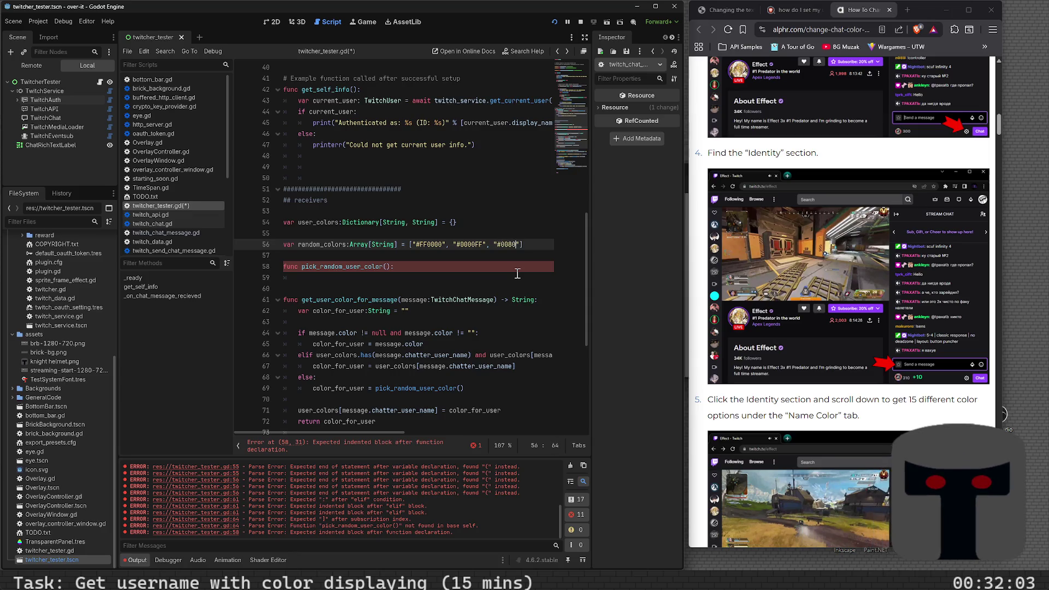
key("Left")
key("Left")
key("Left")
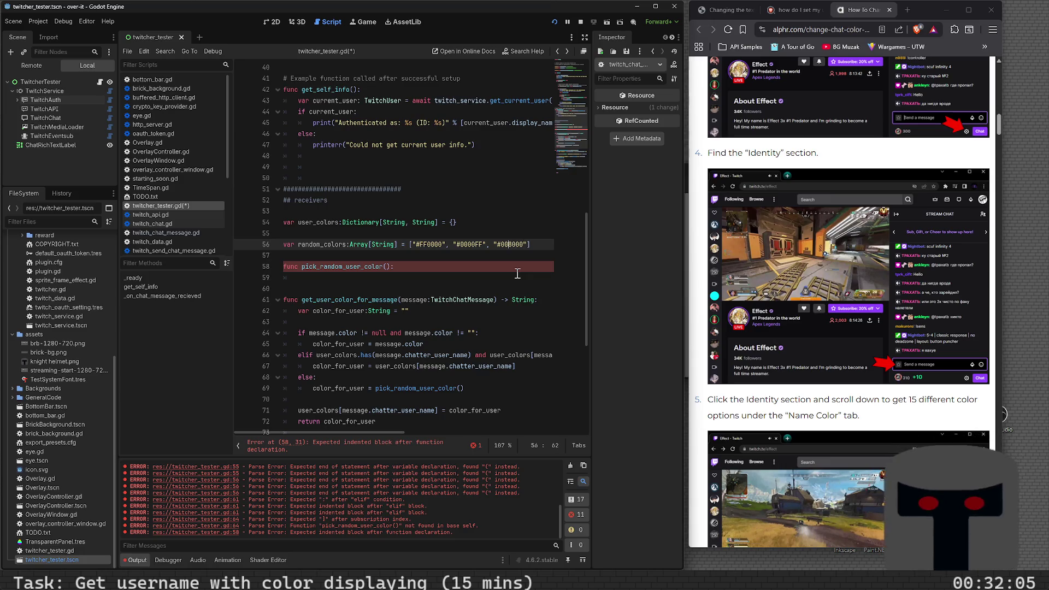
key("Left")
key("Left")
key("Left")
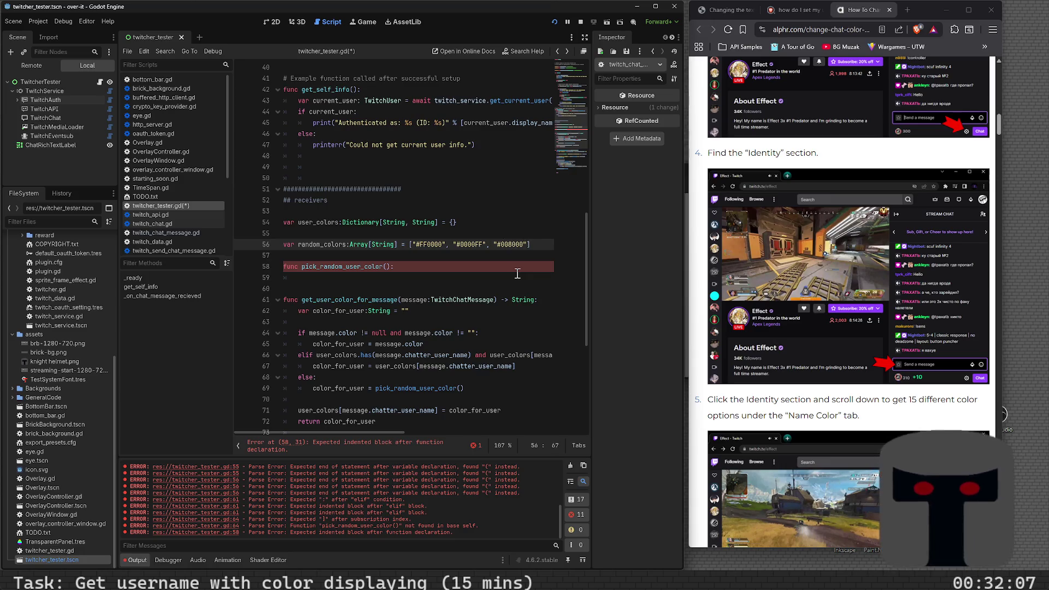
type(", \"\"")
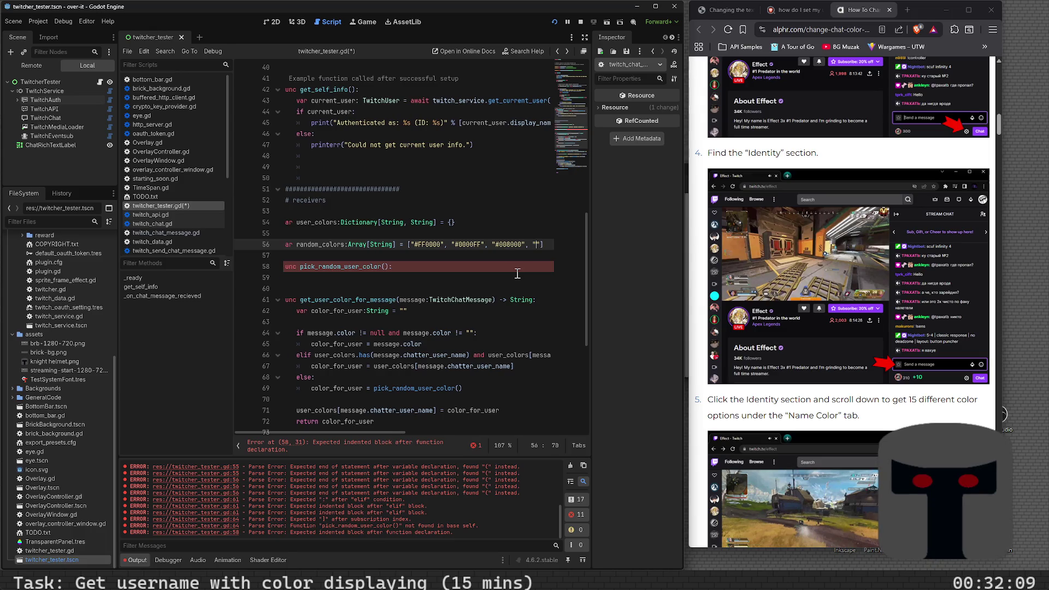
type("#")
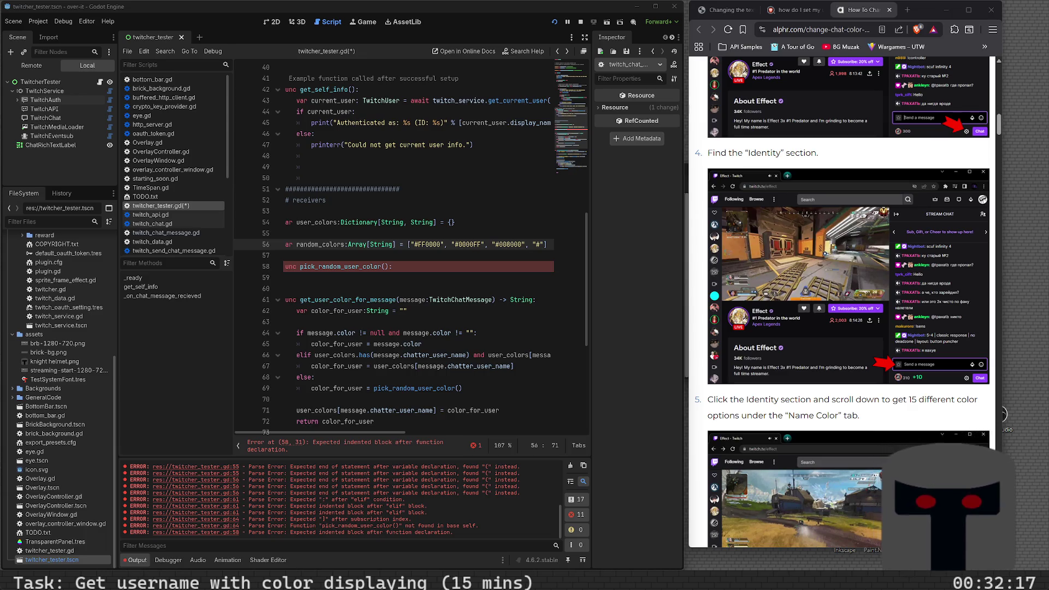
type("b22222")
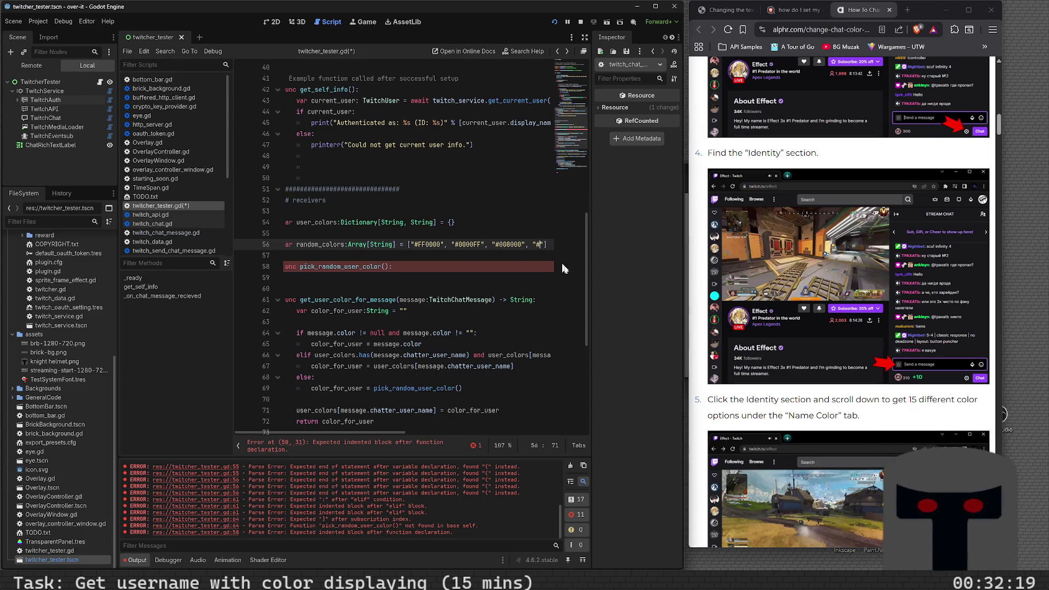
key("Left")
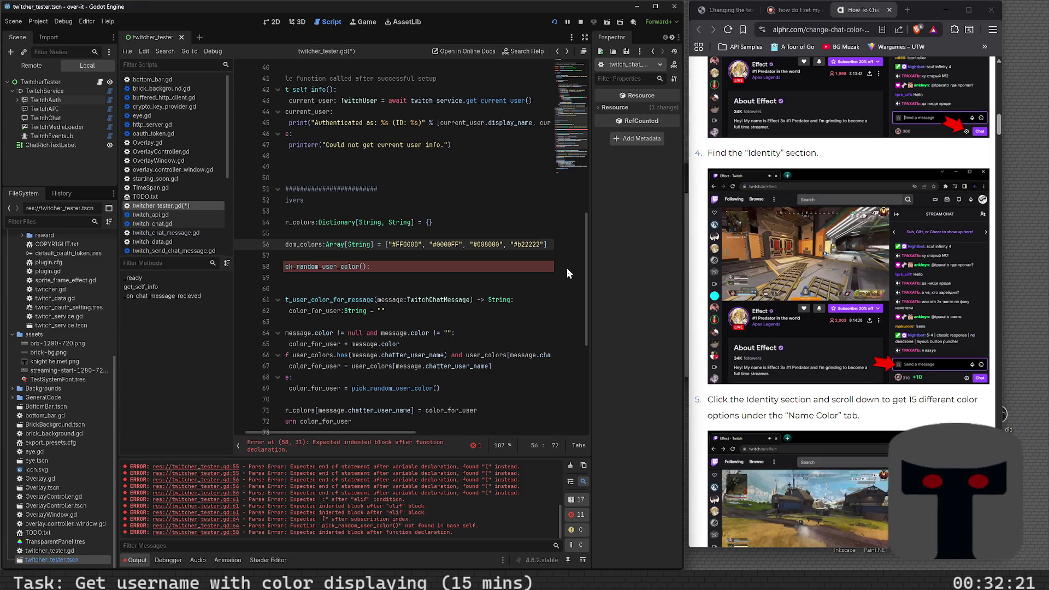
- Uppercase the fourth colour to "#B22222" and append "#FF7F50"
key("BackSpace")
type("B")
key("End")
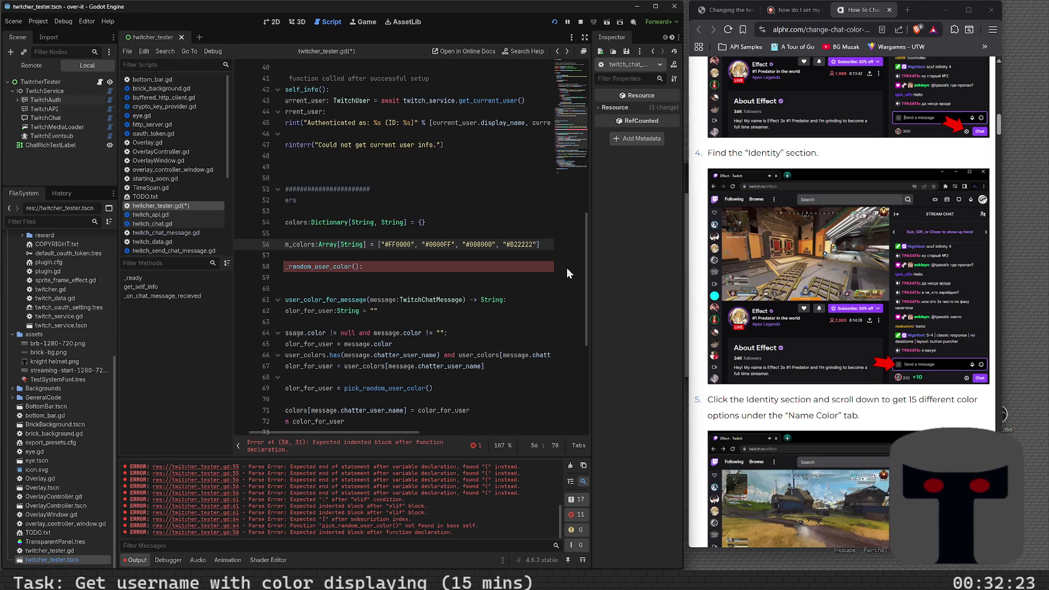
type(",")
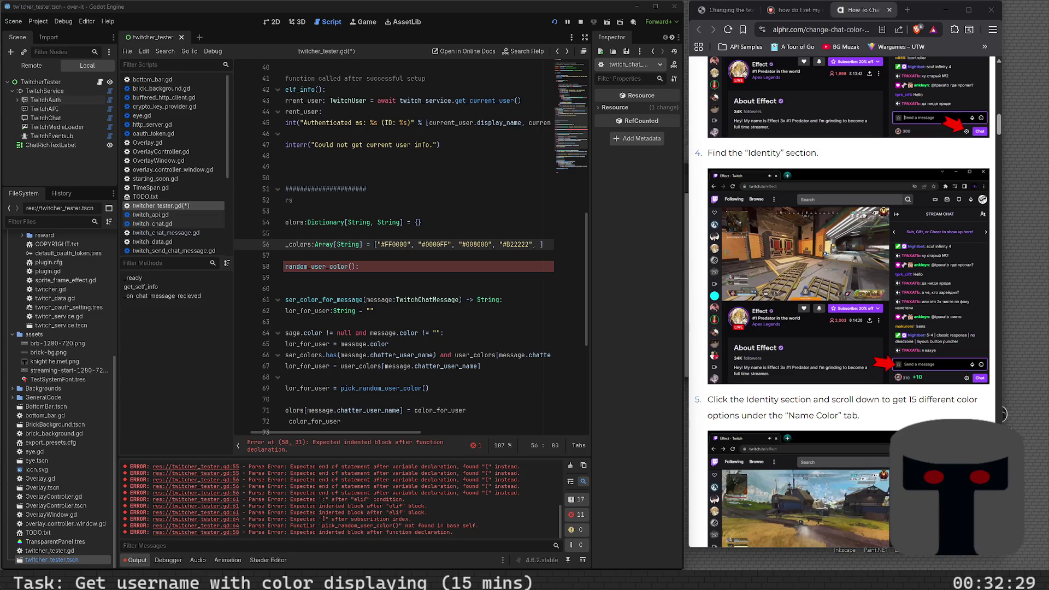
left_click(538, 244)
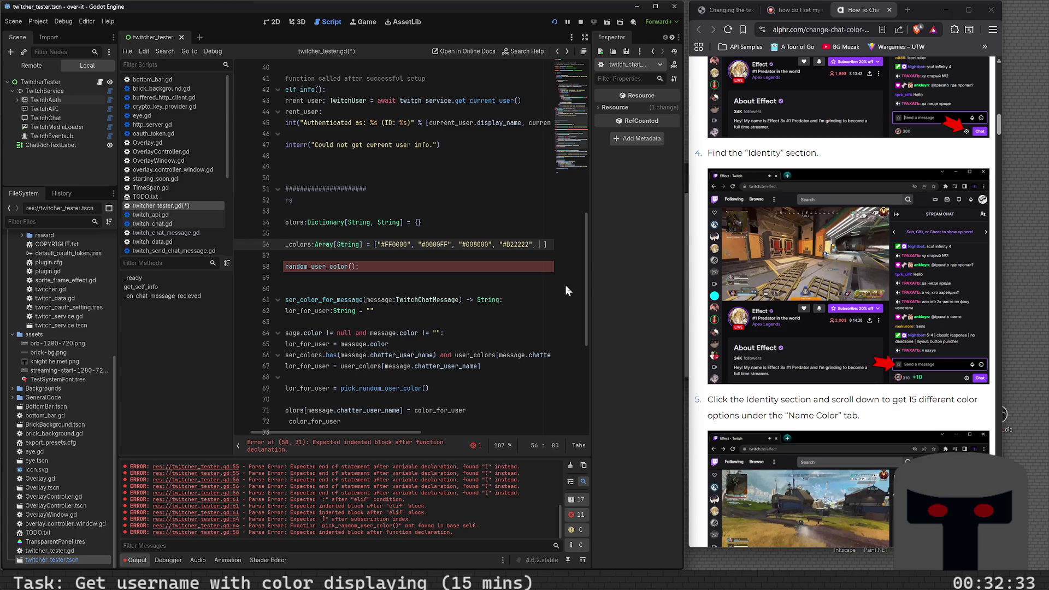
type("\"#")
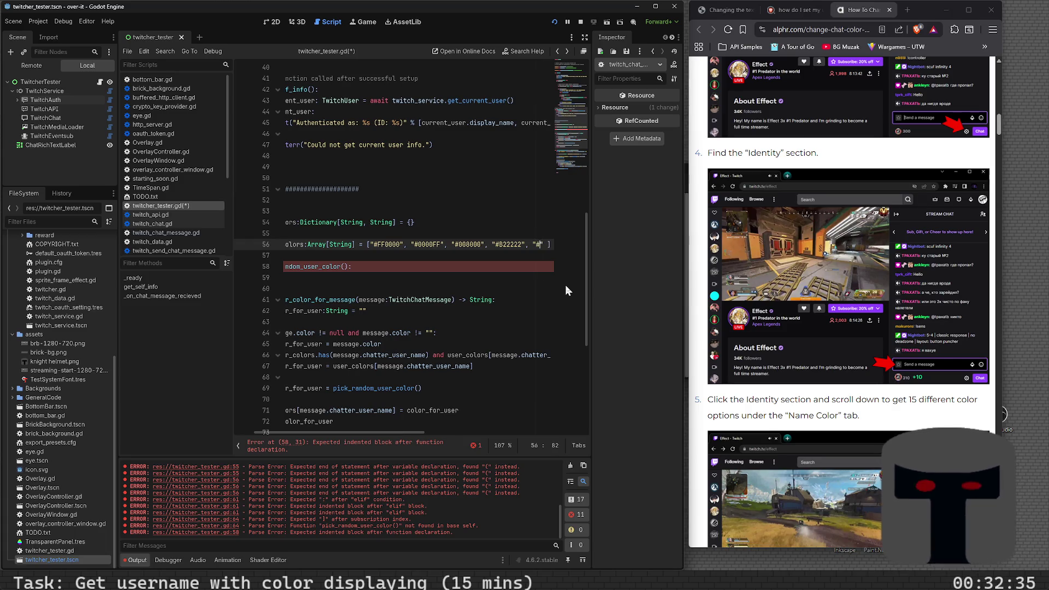
type("ff7f50")
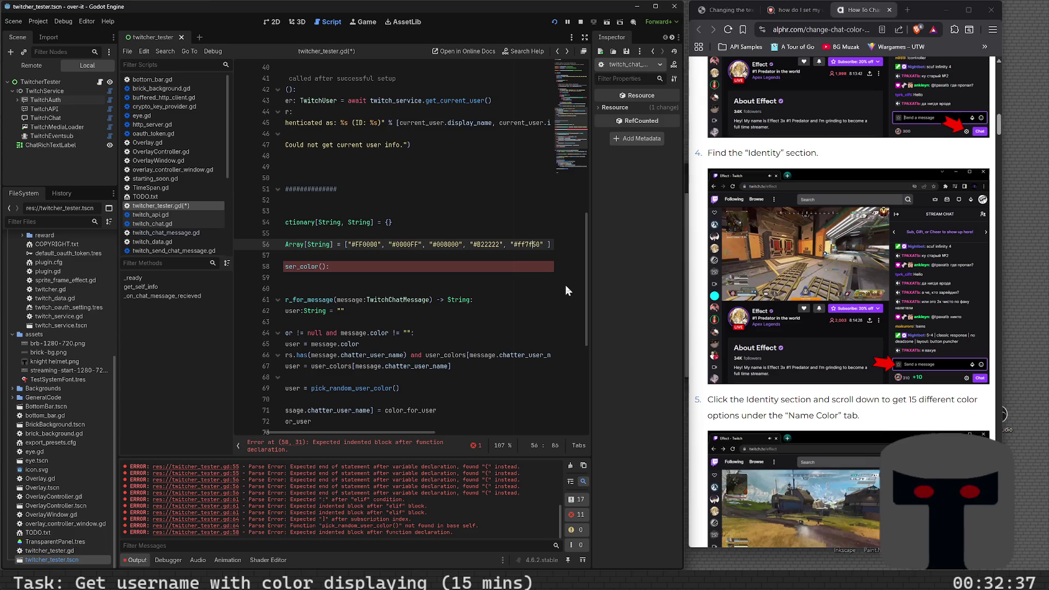
key("Left")
key("Left")
key("Left")
key("BackSpace")
key("BackSpace")
type("FF")
key("Right")
key("Right")
key("Right")
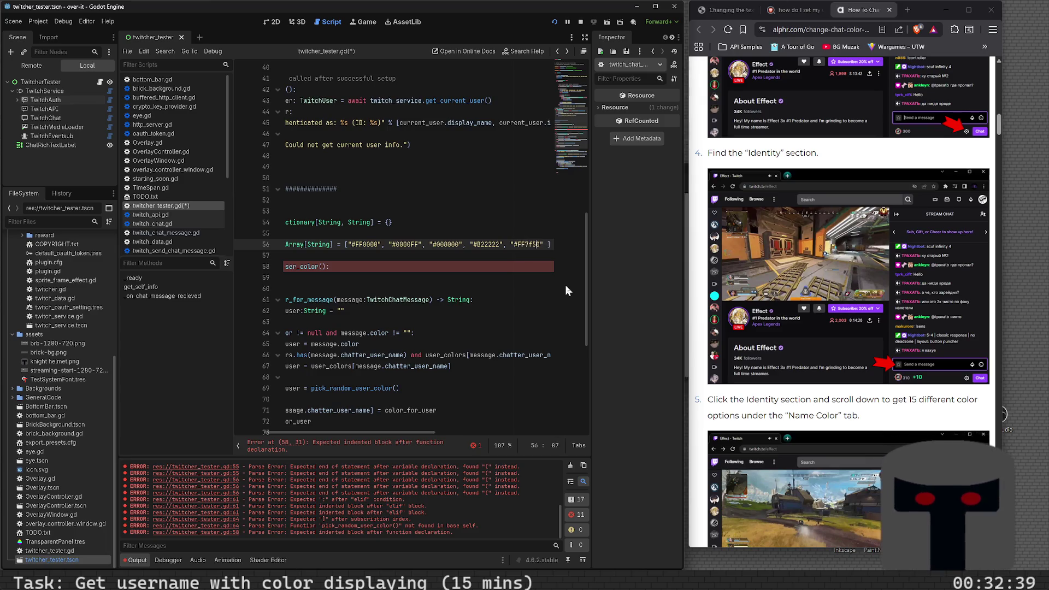
key("BackSpace")
type("F")
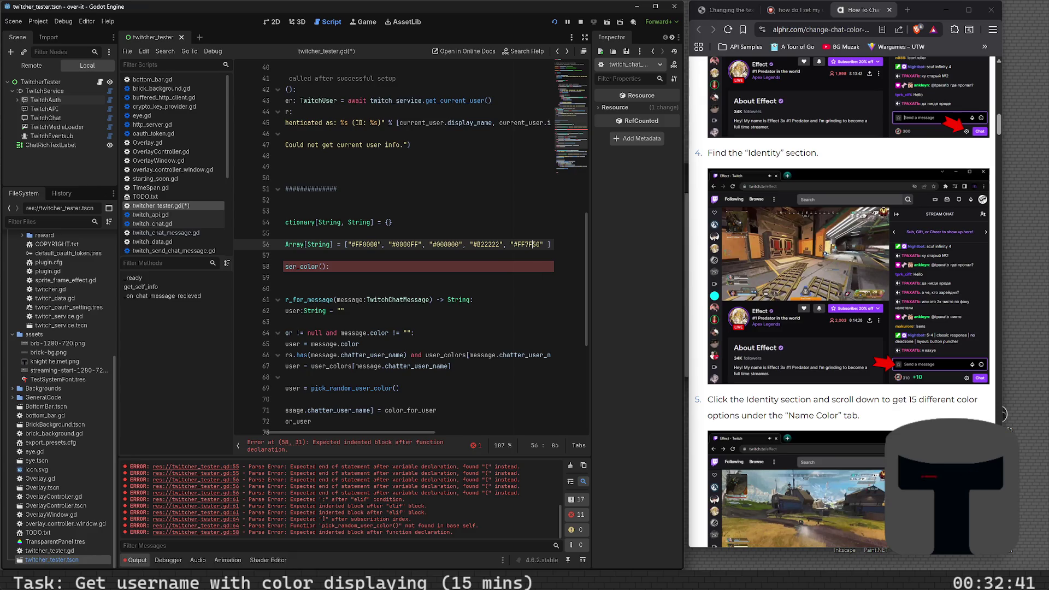
- Append "#9ACD32" as the sixth colour in random_colors
key("alt+Tab")
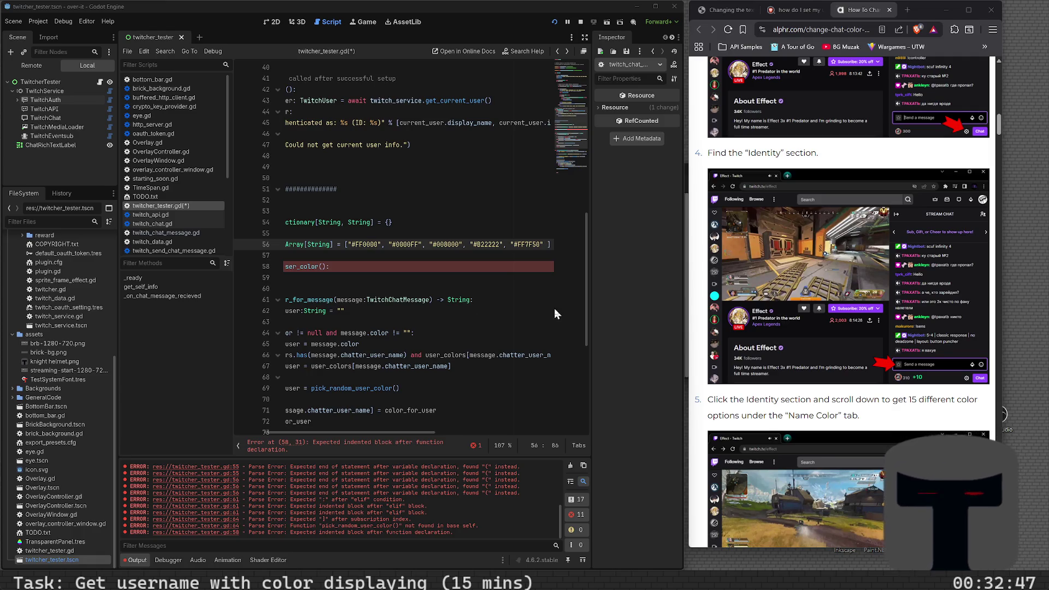
key("End")
key("Left")
key("Left")
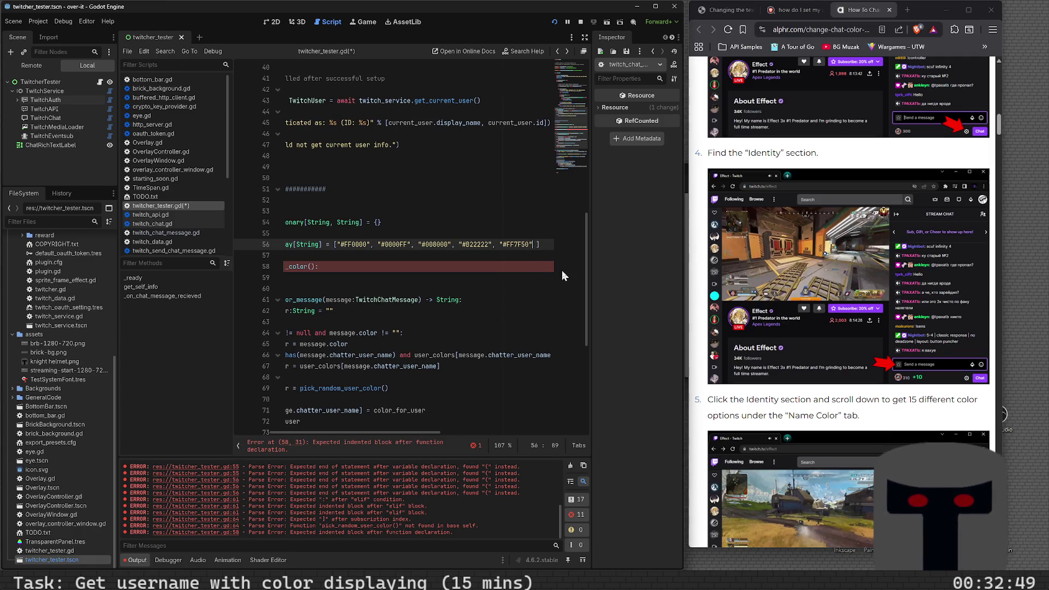
type(", \"9acd32")
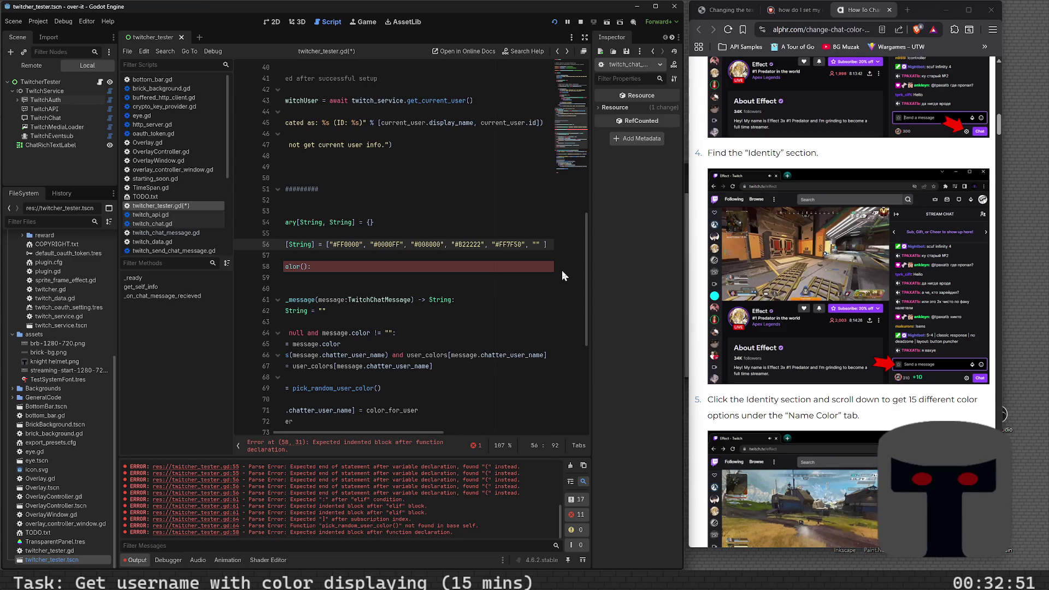
key("Left")
key("Left")
key("Left")
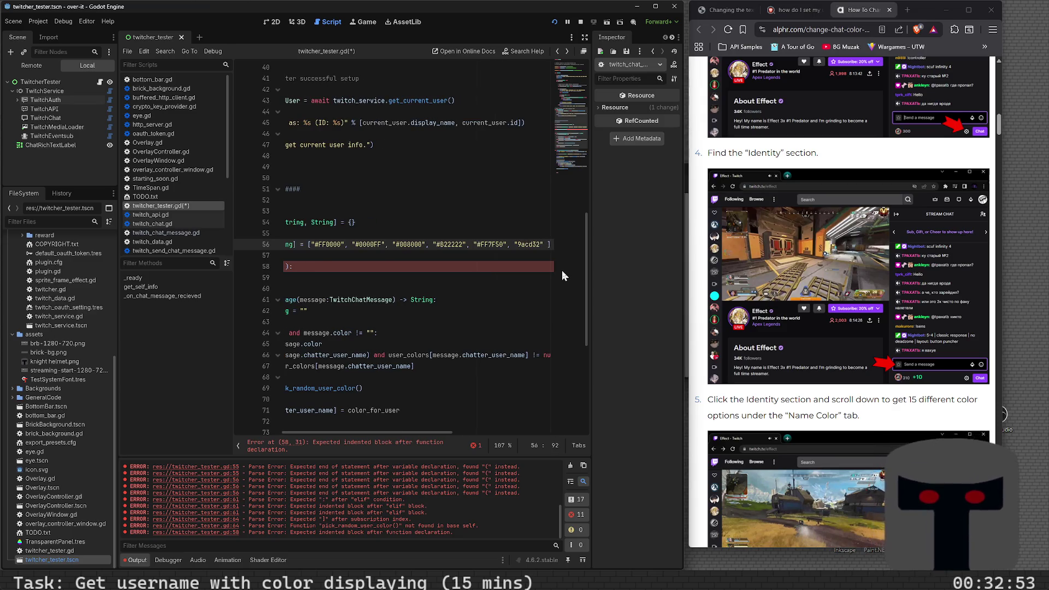
type("#")
key("Right")
key("Right")
key("Right")
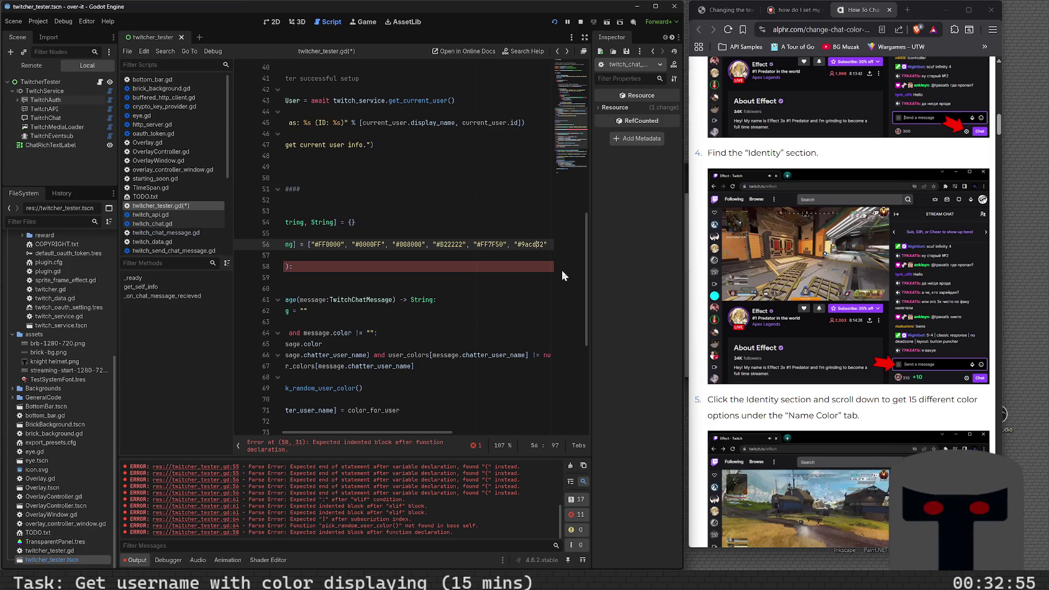
type("c")
key("BackSpace")
key("BackSpace")
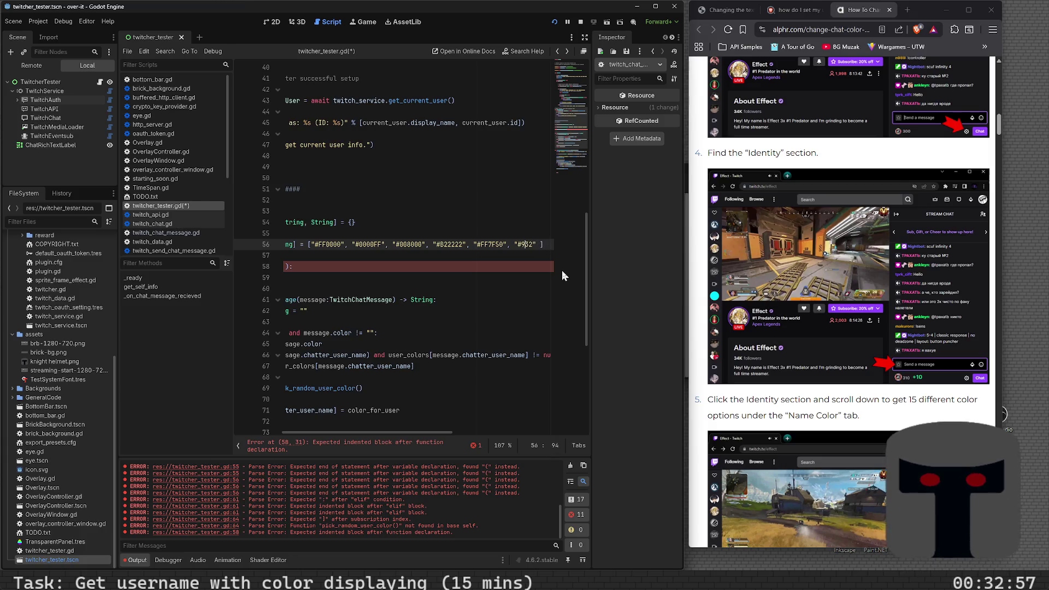
type("D")
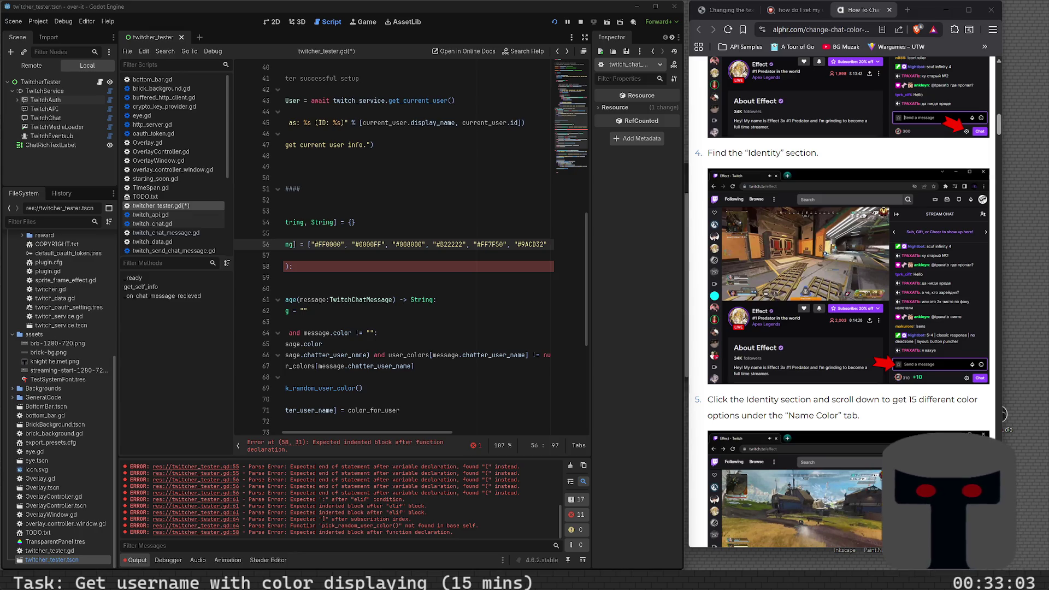
key("Home")
left_click(505, 244)
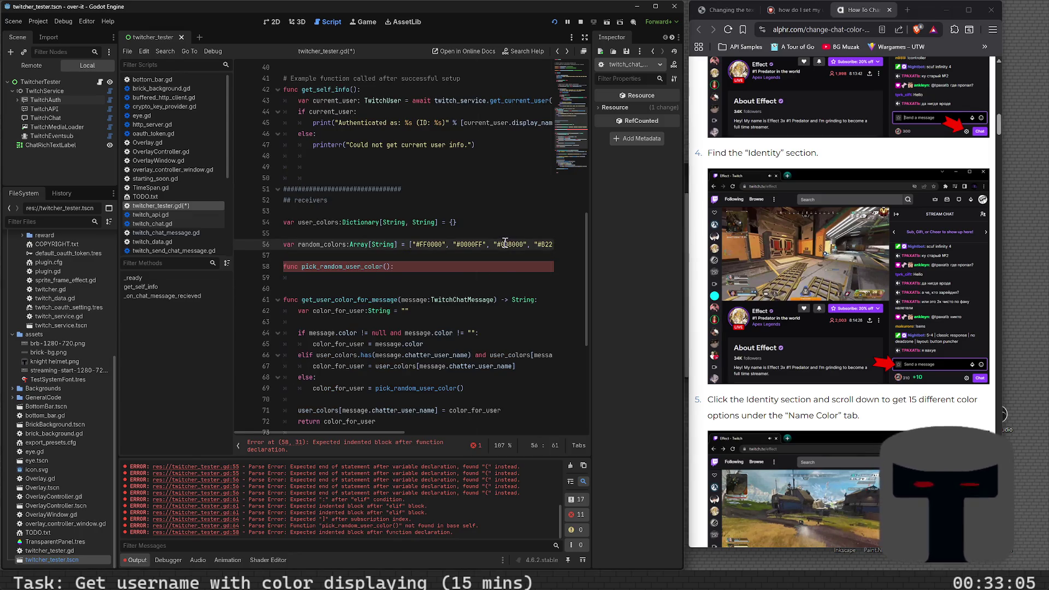
- Append "#FF4500" and "#2E8B57" to the random_colors list on line 56, in uppercase
key("End")
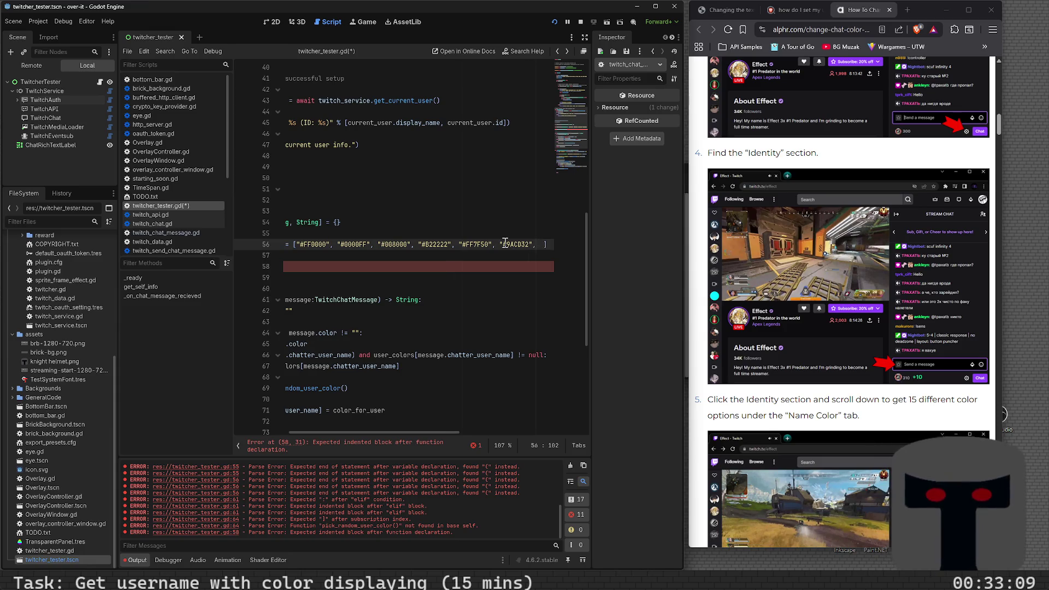
type("\"#ff4500")
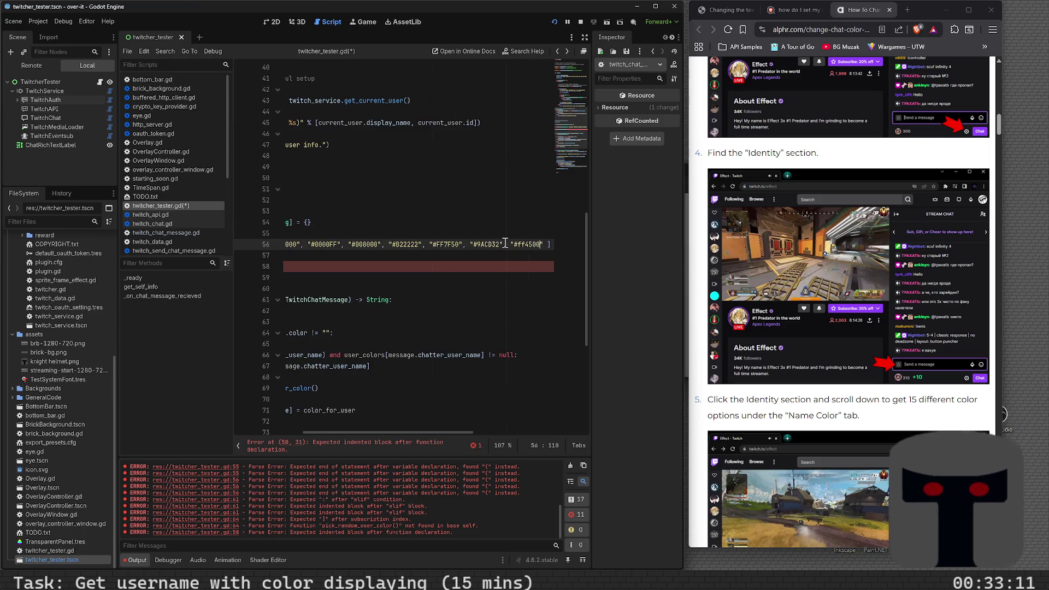
key("BackSpace")
key("BackSpace")
key("BackSpace")
type("FF4")
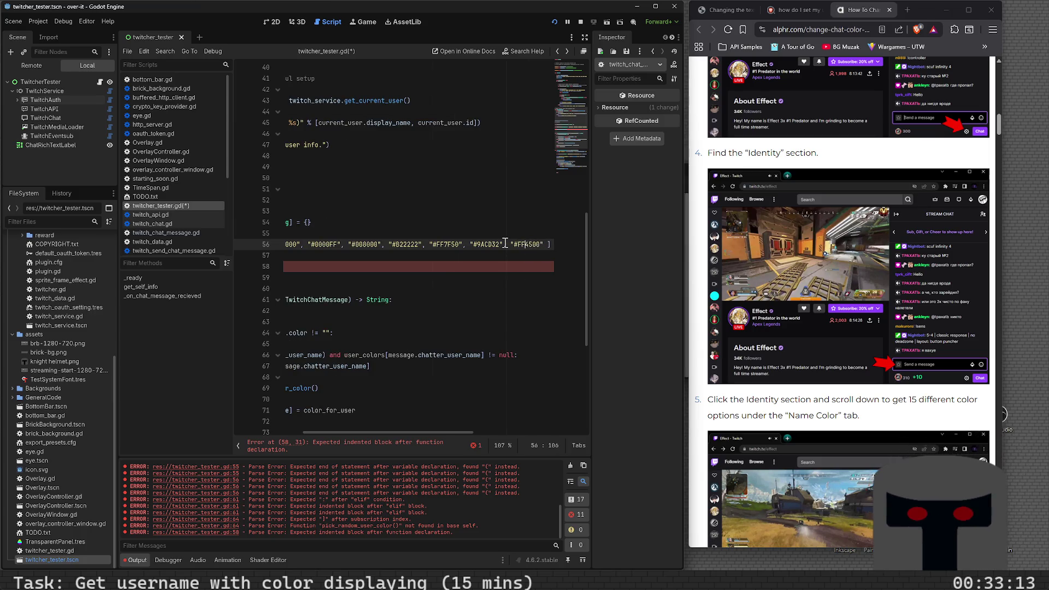
key("Right")
key("Right")
key("Right")
type(",")
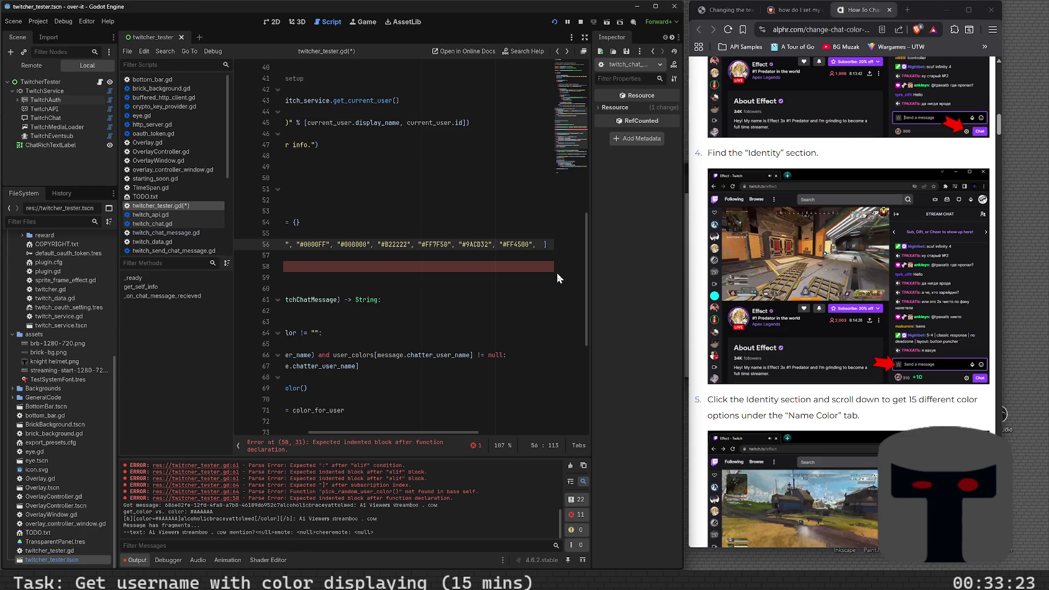
type("\"#")
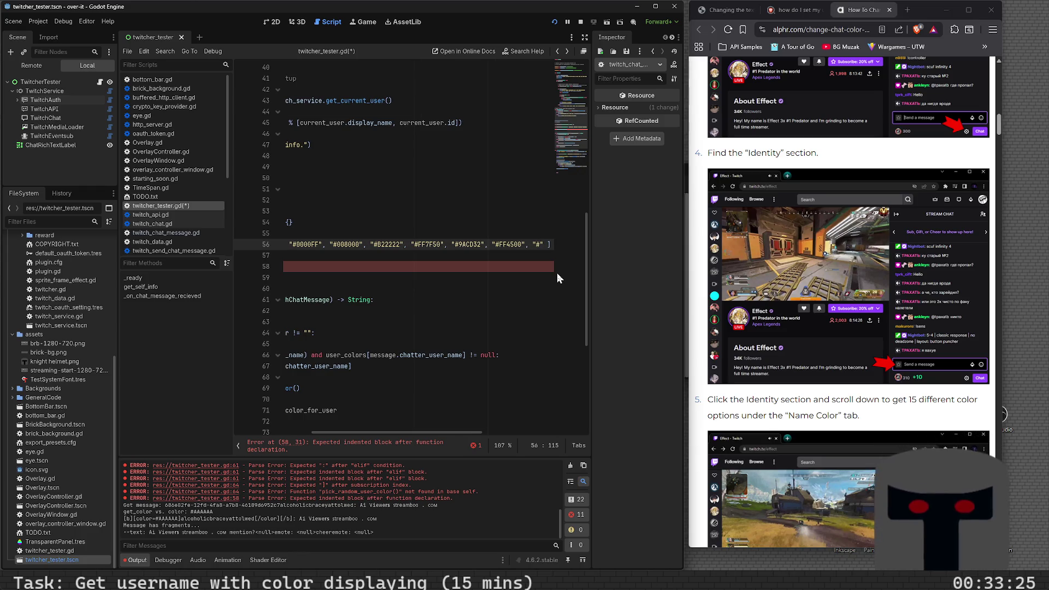
type("2e8b57")
key("BackSpace")
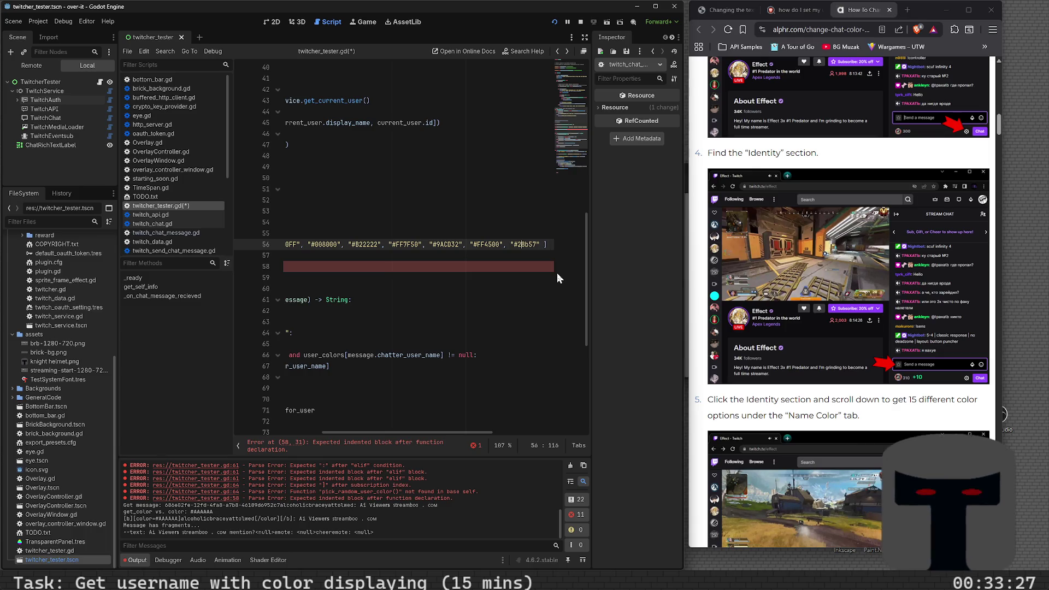
key("Right")
key("Right")
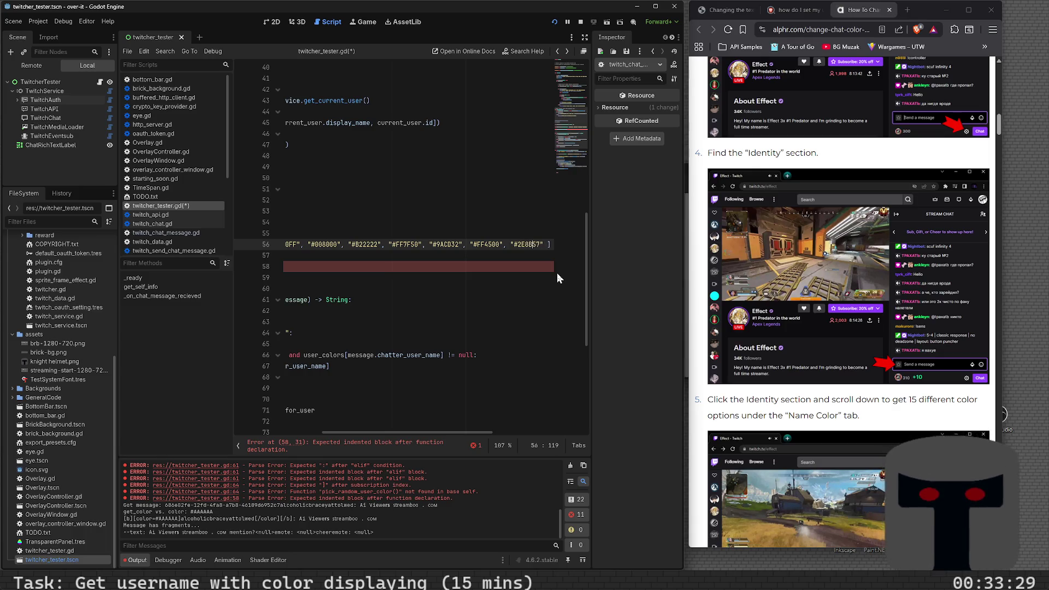
type("B")
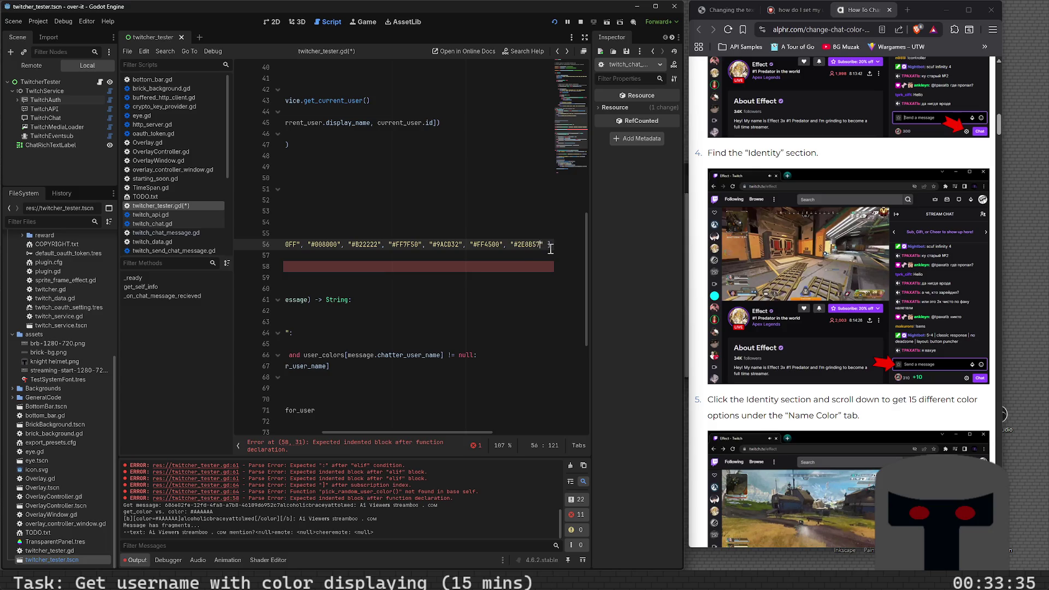
- Add "#DAA520" to the end of the colour list
left_click(543, 245)
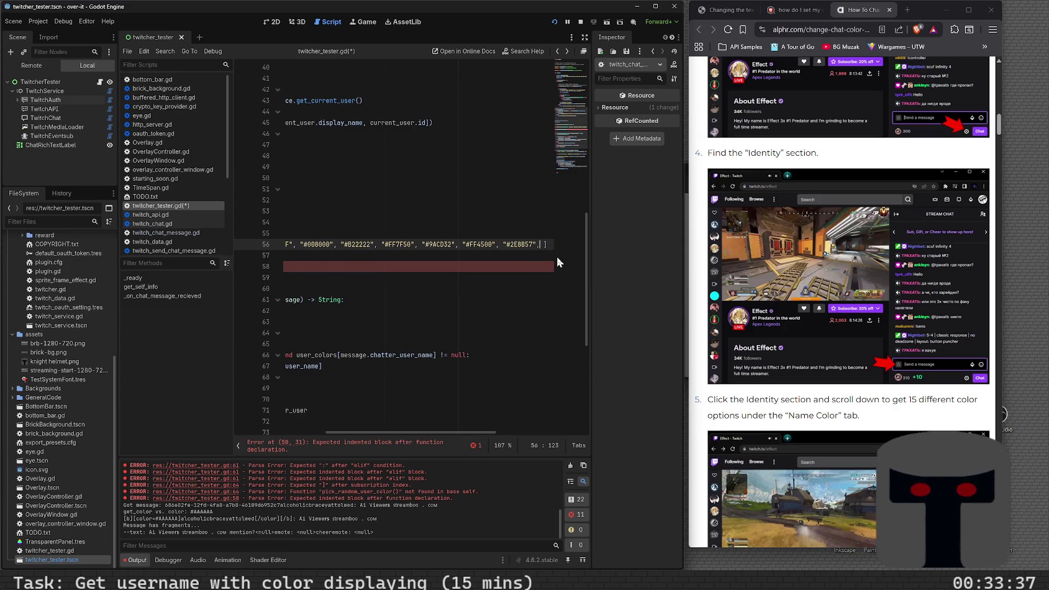
type(", \"")
key("BackSpace")
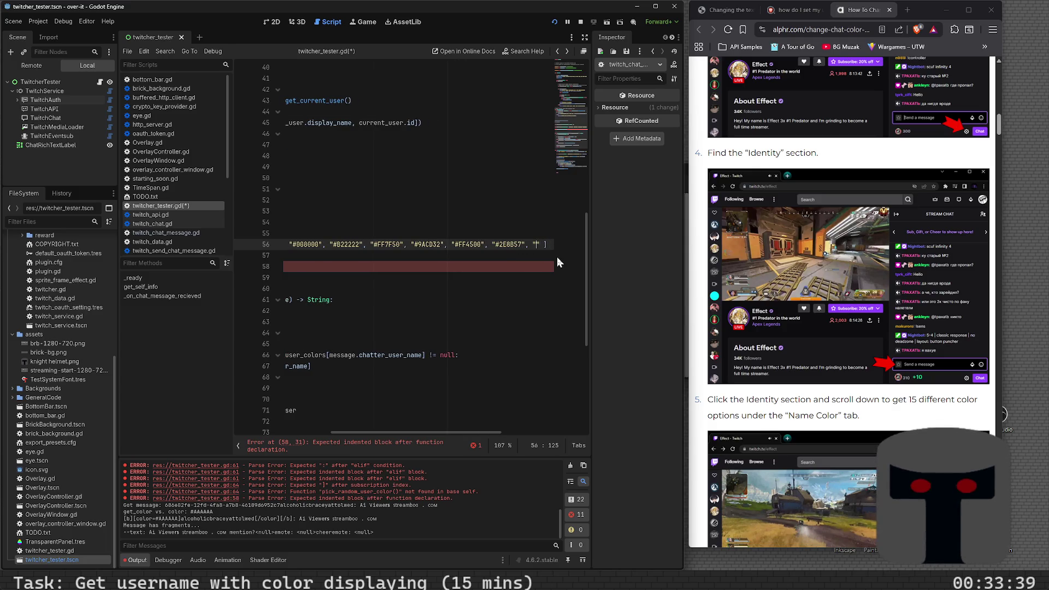
type("daa520")
key("Left")
key("Left")
key("Left")
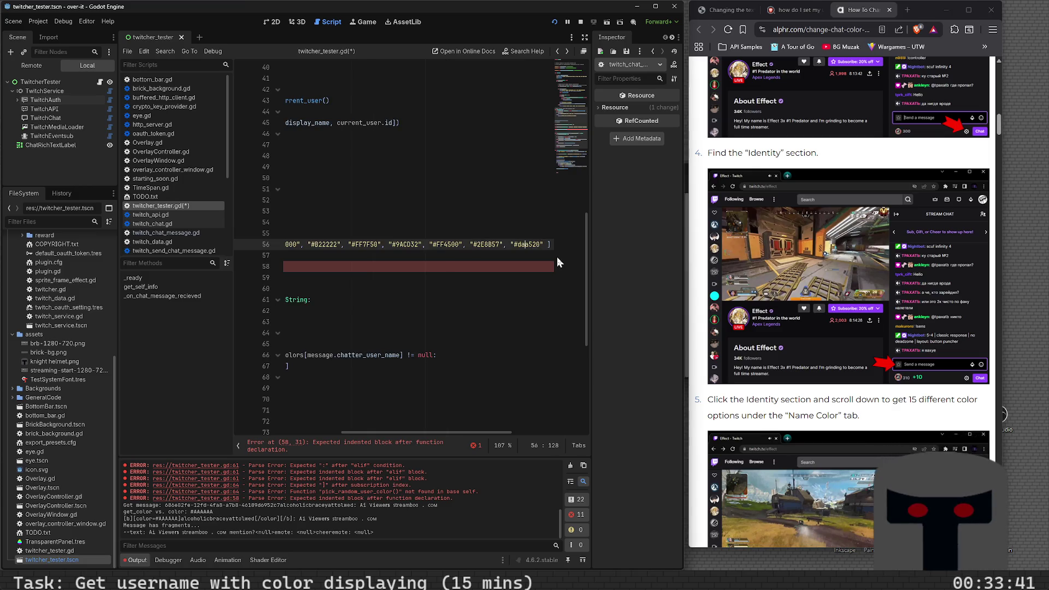
key("BackSpace")
key("BackSpace")
key("BackSpace")
type("DAA")
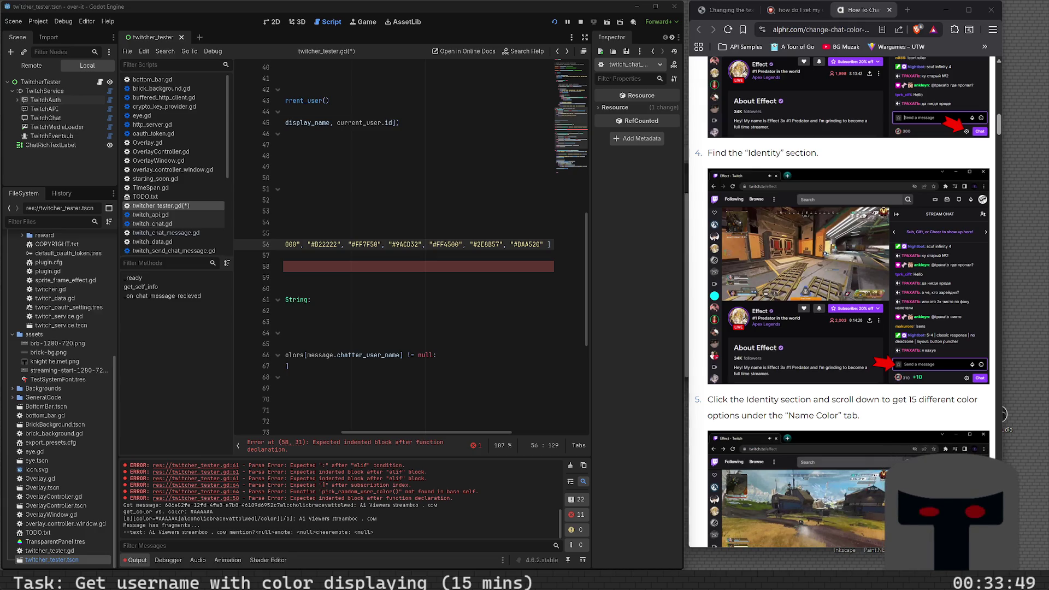
left_click(544, 235)
- Add "#D2691E" after it, capitalising the leading D
left_click(475, 246)
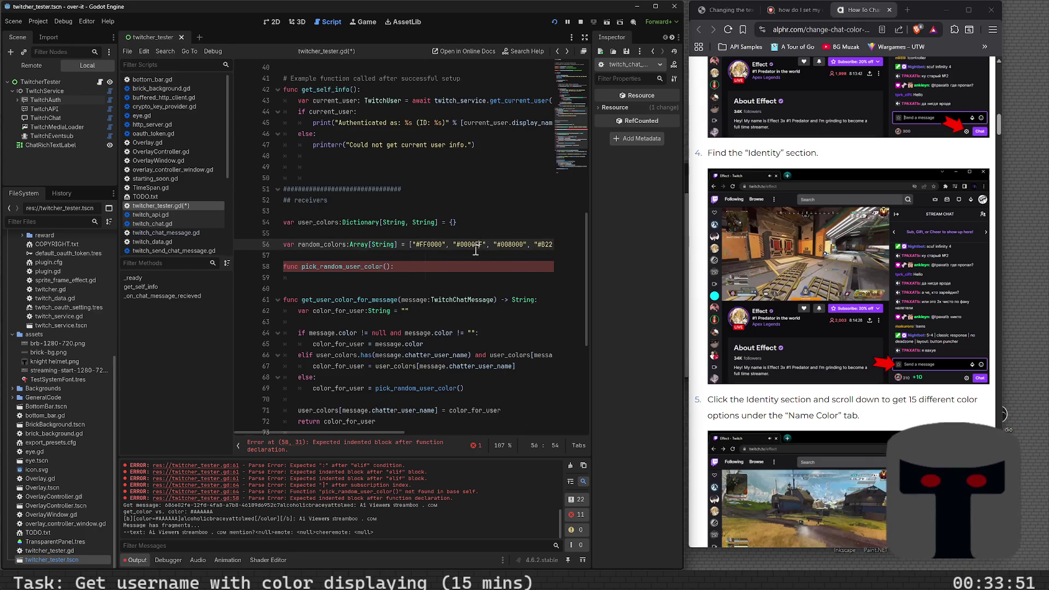
key("End")
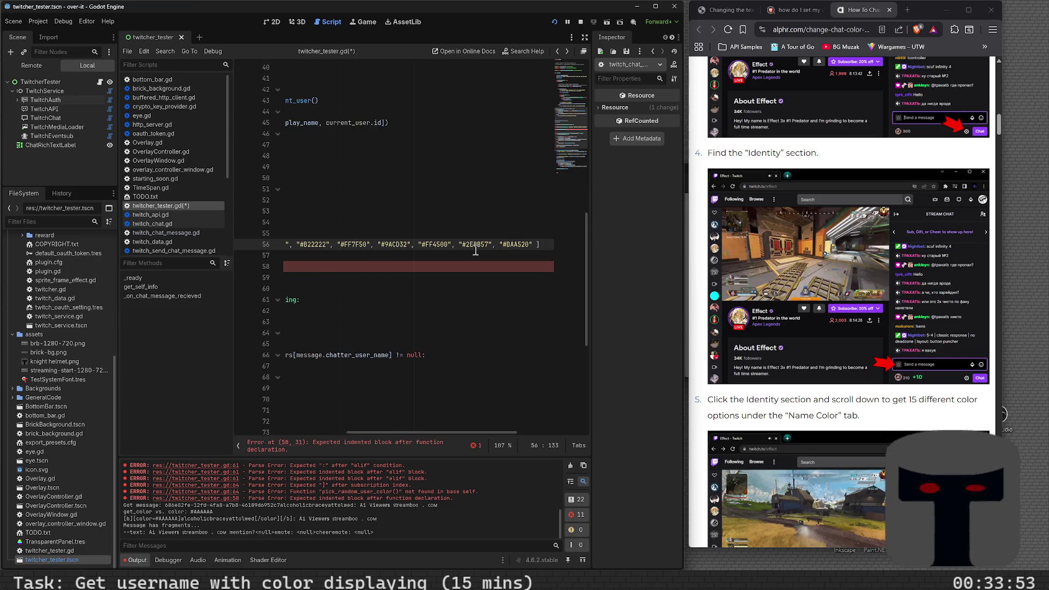
type("\"#d2691e")
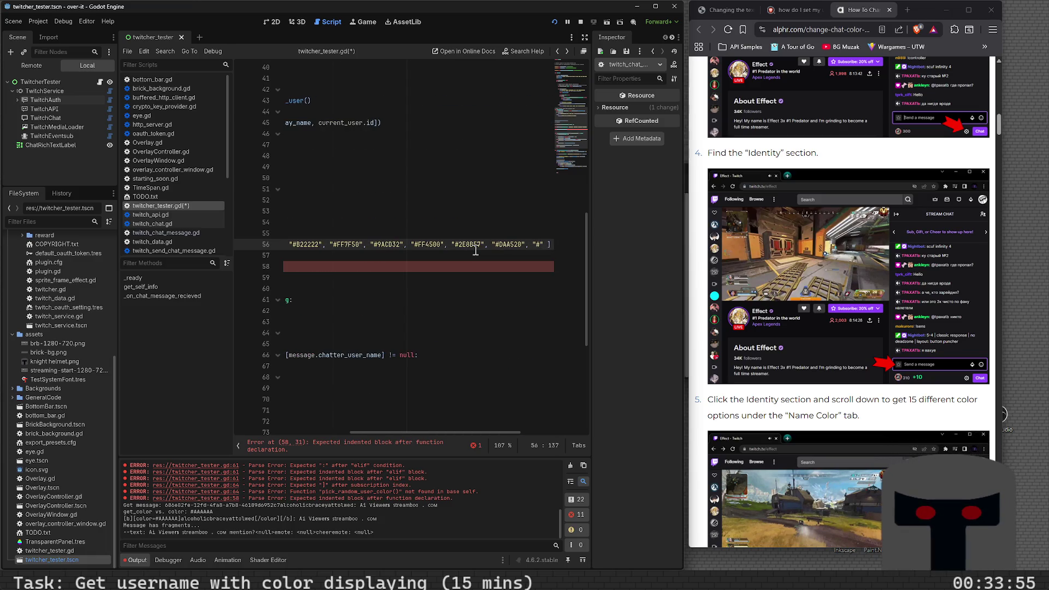
key("Left")
key("Left")
key("Left")
key("BackSpace")
type("D")
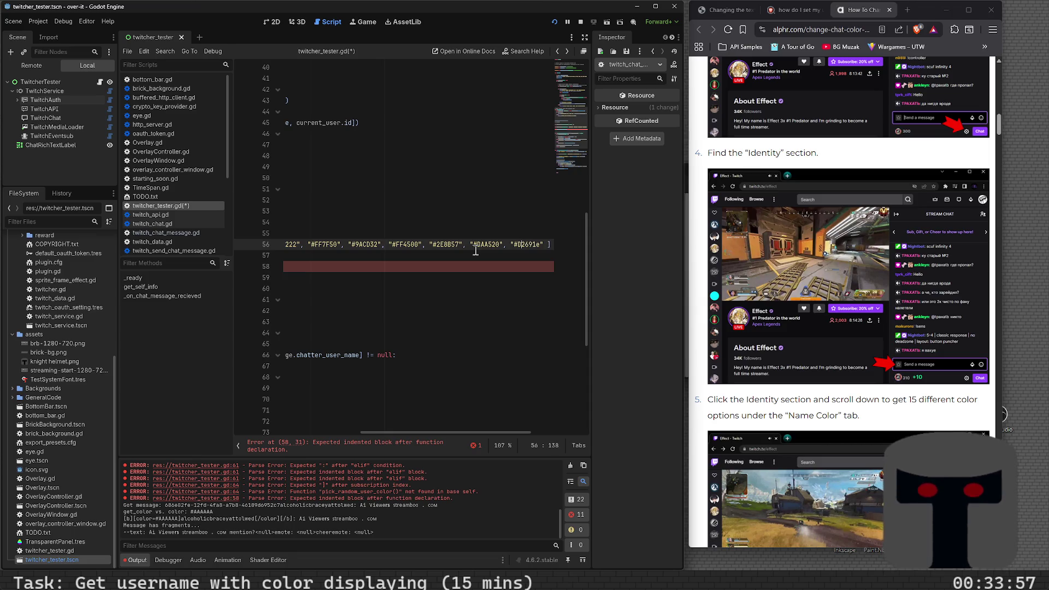
key("Right")
key("Right")
key("Right")
- Add "#5F9EA0" to the list, fixing its letters to uppercase
type("\", \"\"")
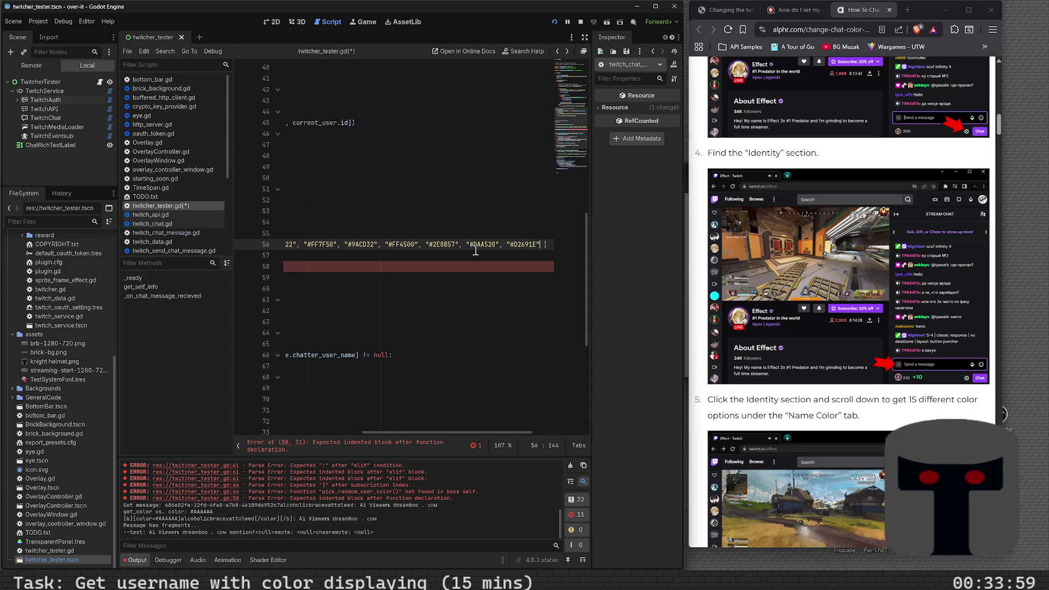
key("BackSpace")
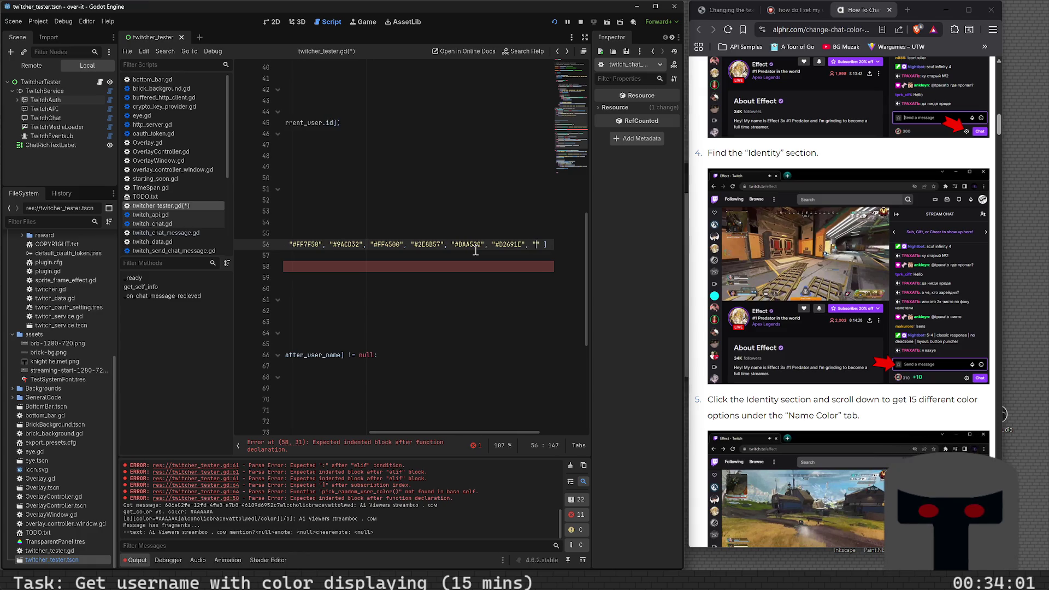
type("#")
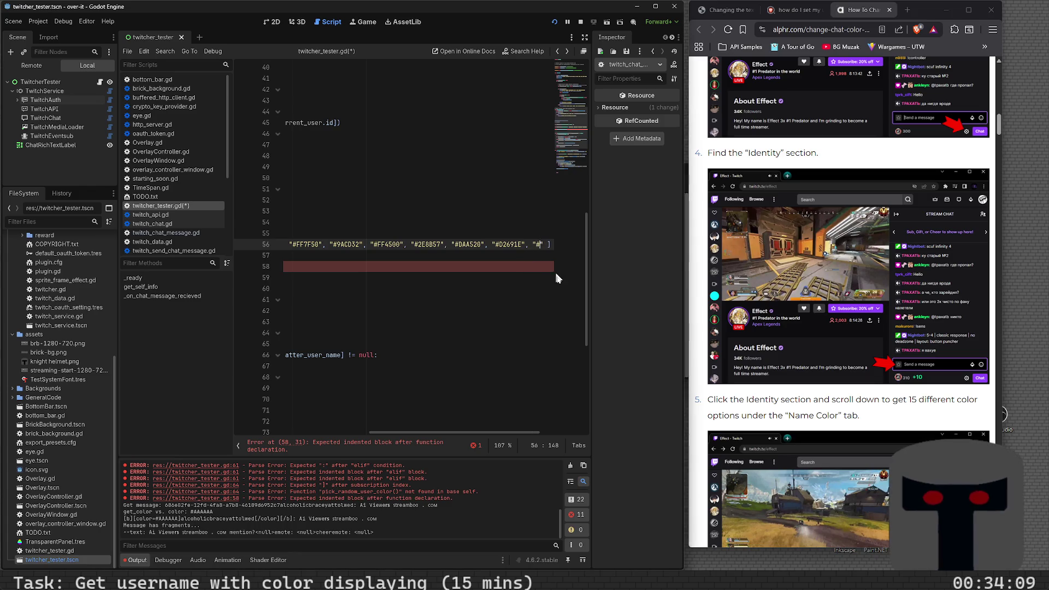
type("5f9ea0")
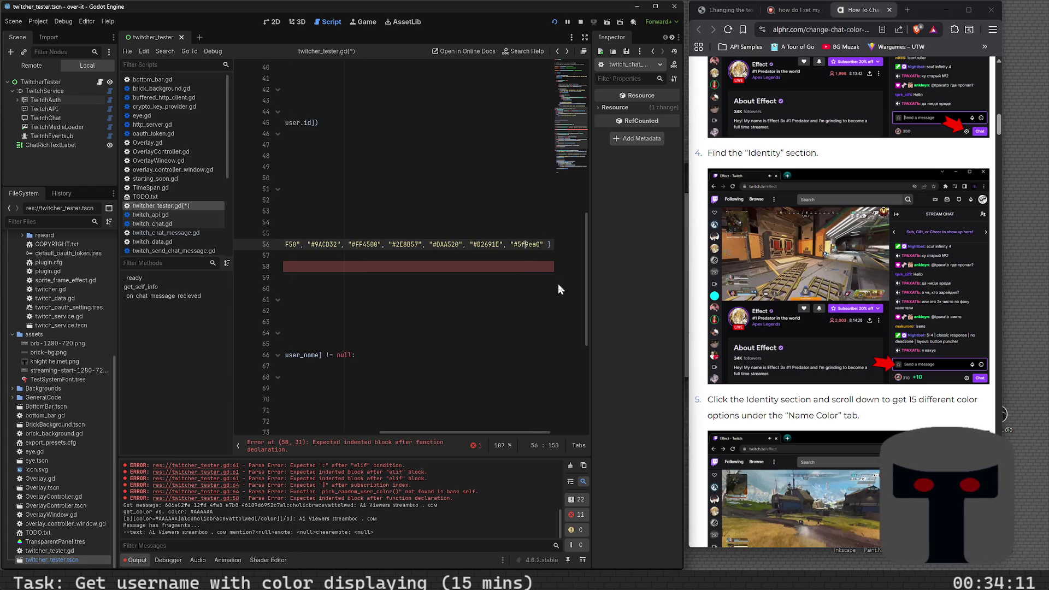
key("Left")
key("BackSpace")
type("F")
key("Right")
key("Right")
key("Right")
key("Left")
key("BackSpace")
key("BackSpace")
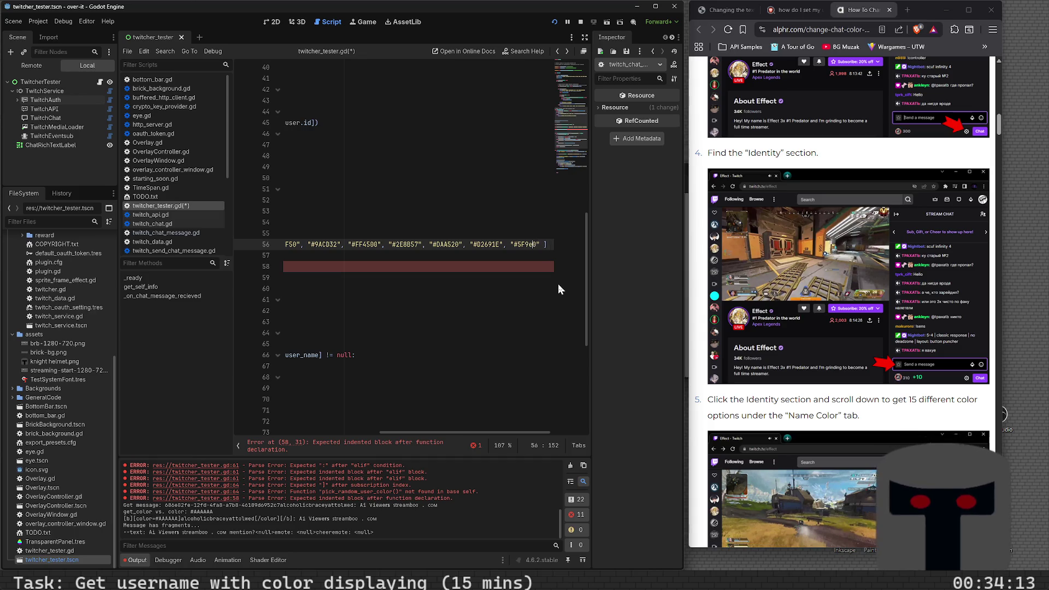
type("EA")
key("Right")
key("Right")
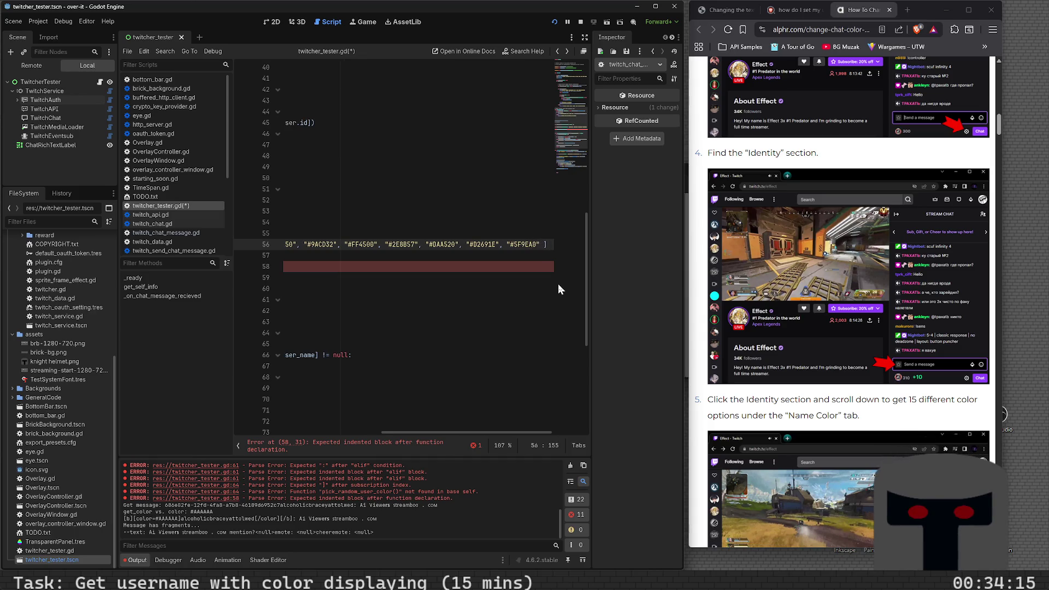
- Add "#1E90FF" to the list in uppercase
type(", \"")
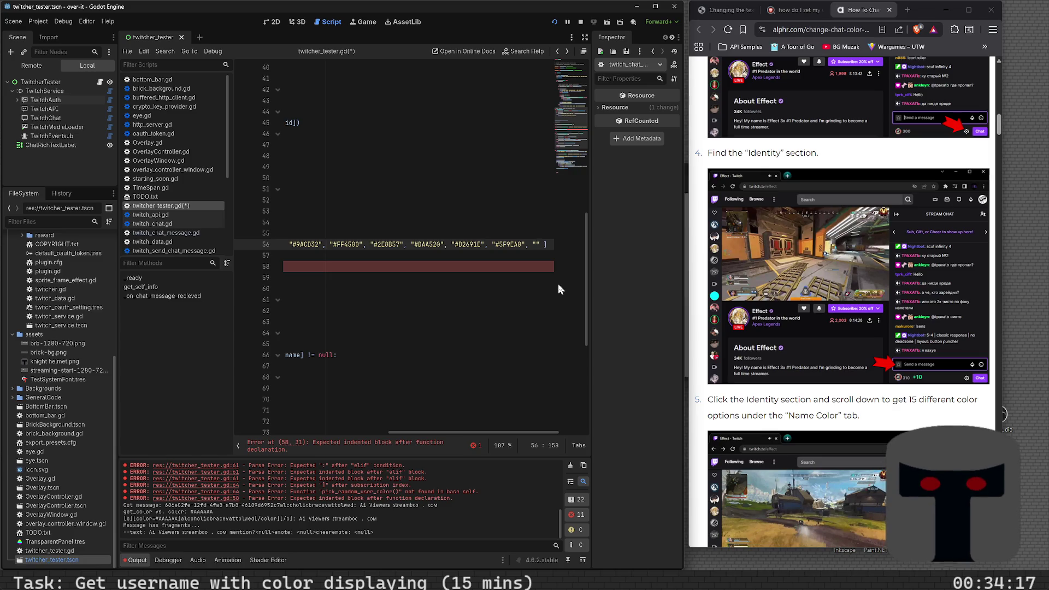
type("#")
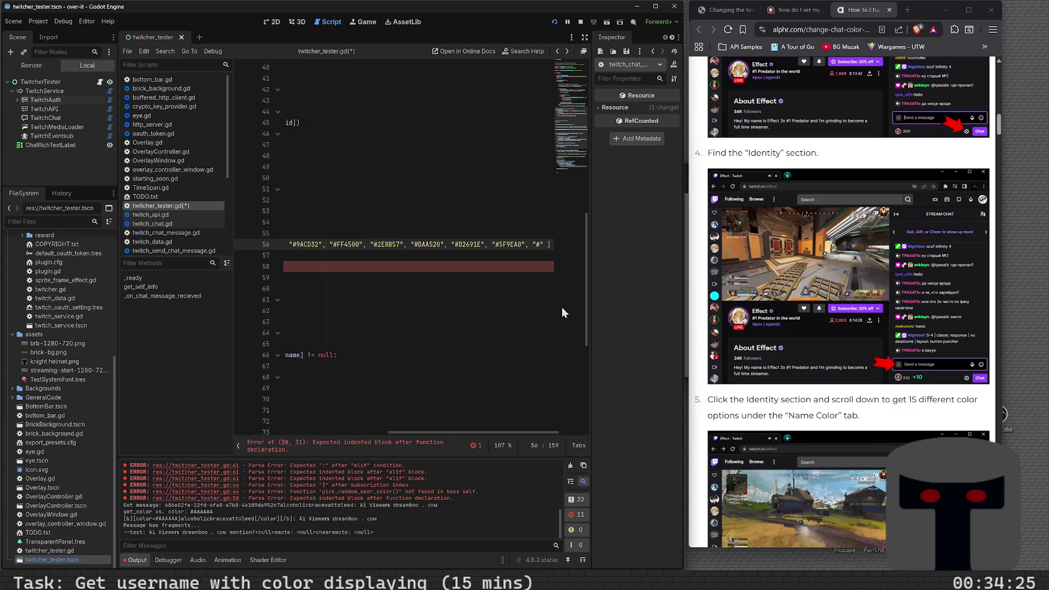
type("1e90ff")
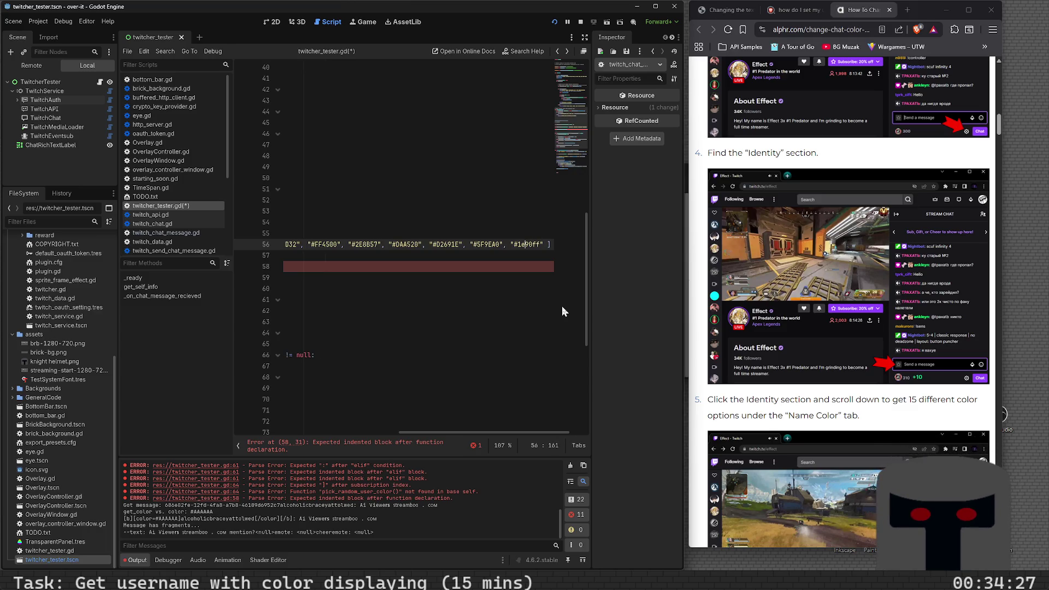
key("Left")
key("Left")
key("Left")
key("BackSpace")
type("E")
key("Right")
key("BackSpace")
key("BackSpace")
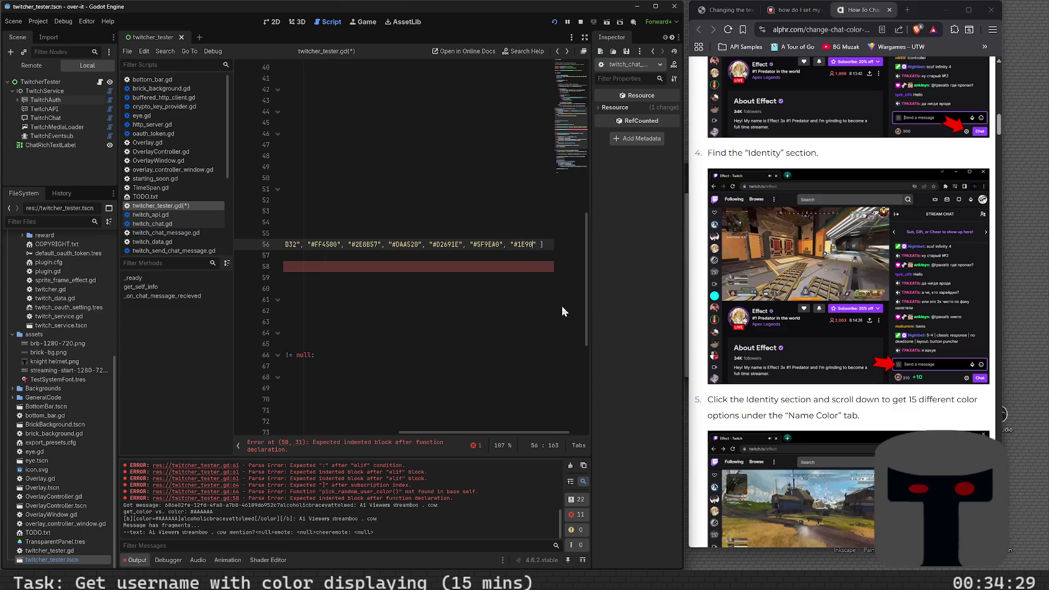
type("FF\", \"#\"")
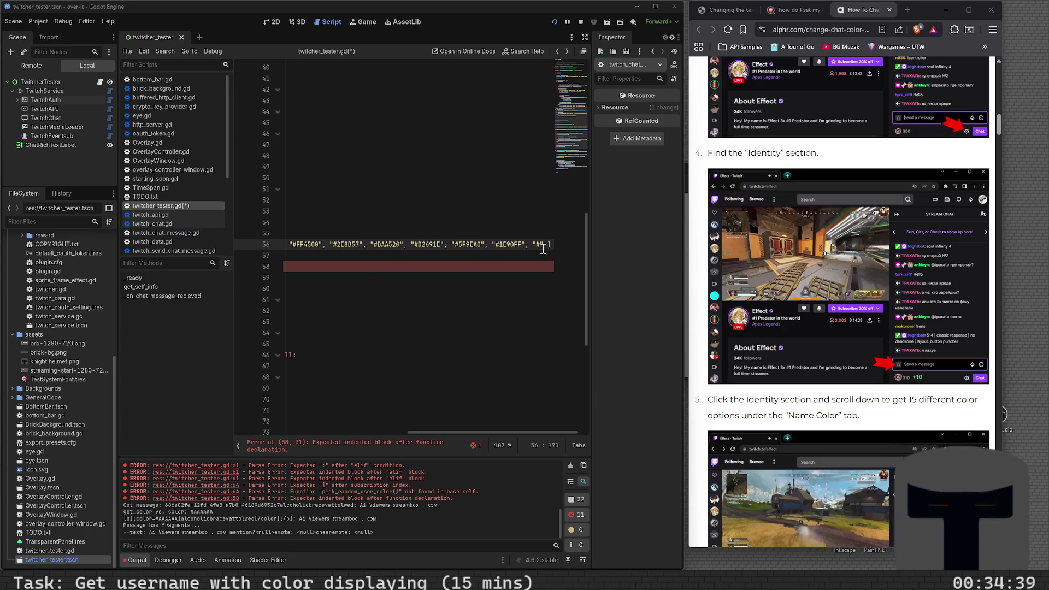
- Finish with "#FF69B4" and save twitcher_tester.gd
left_click(540, 245)
type("ff69b4")
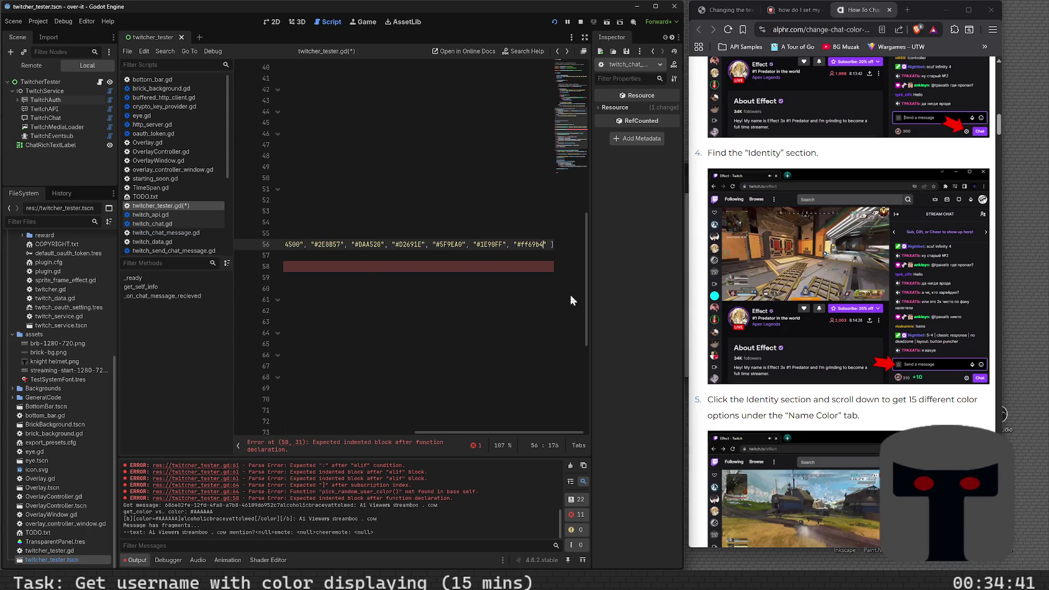
key("Left")
key("Left")
key("BackSpace")
key("BackSpace")
key("BackSpace")
type("FF6")
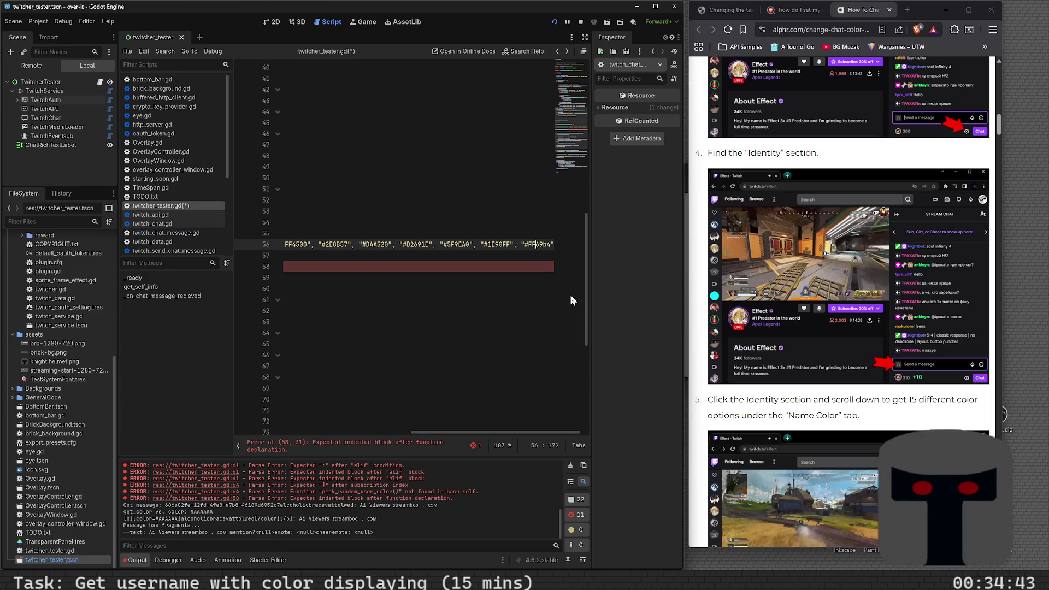
key("Right")
key("Right")
key("BackSpace")
type("B")
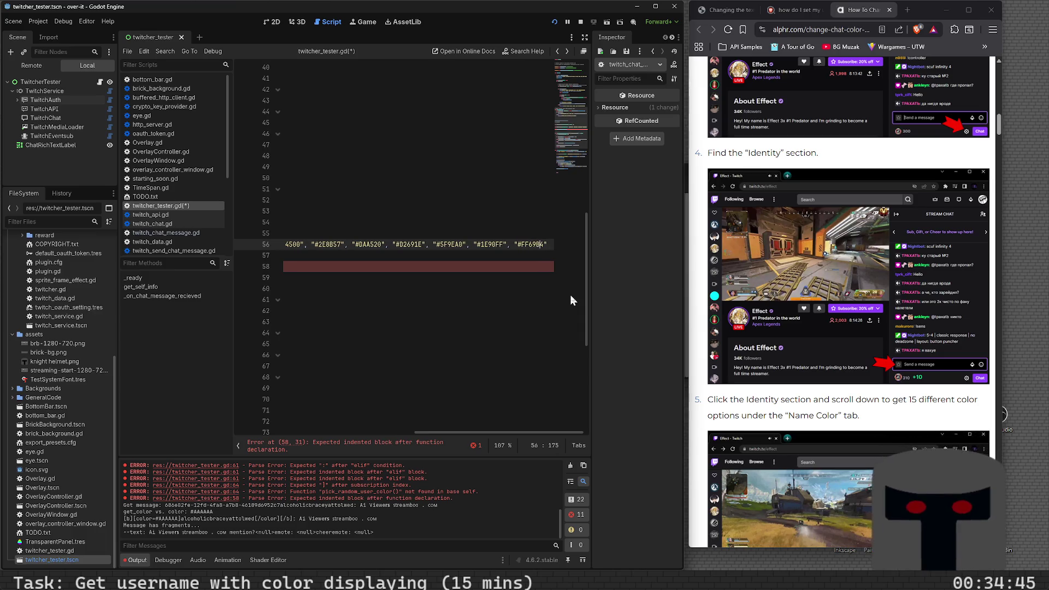
key("Right")
key("ctrl+s")
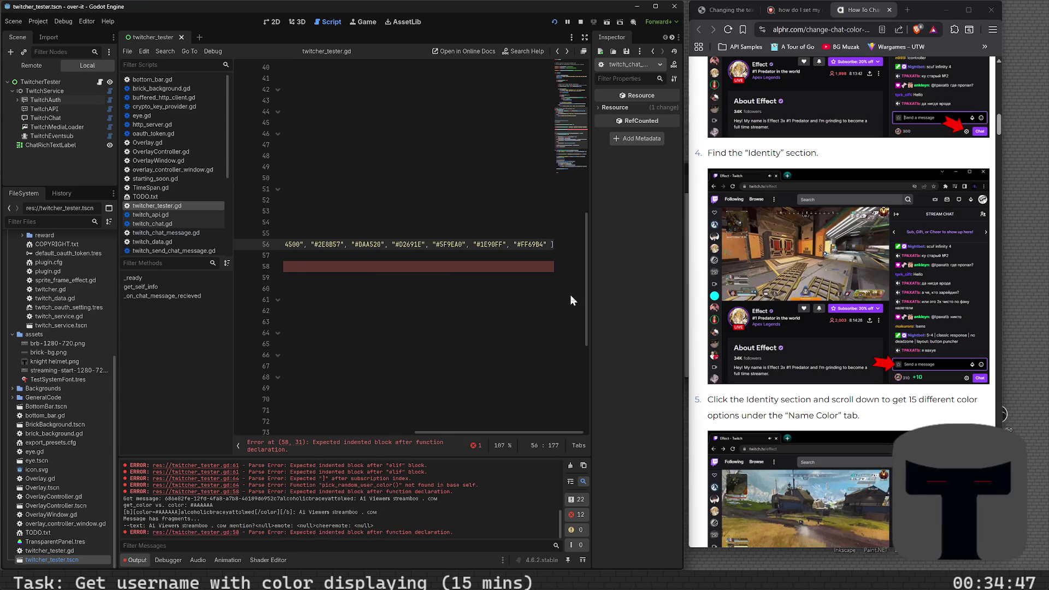
- Add "#8A2bE2" to the random_colors list on line 56
type(", \"#")
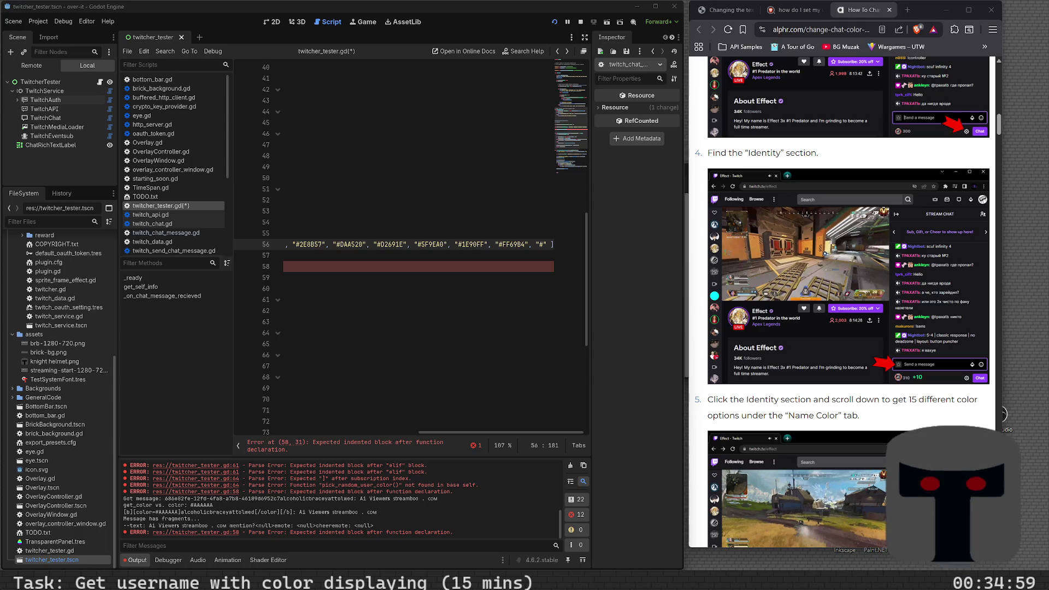
left_click(559, 277)
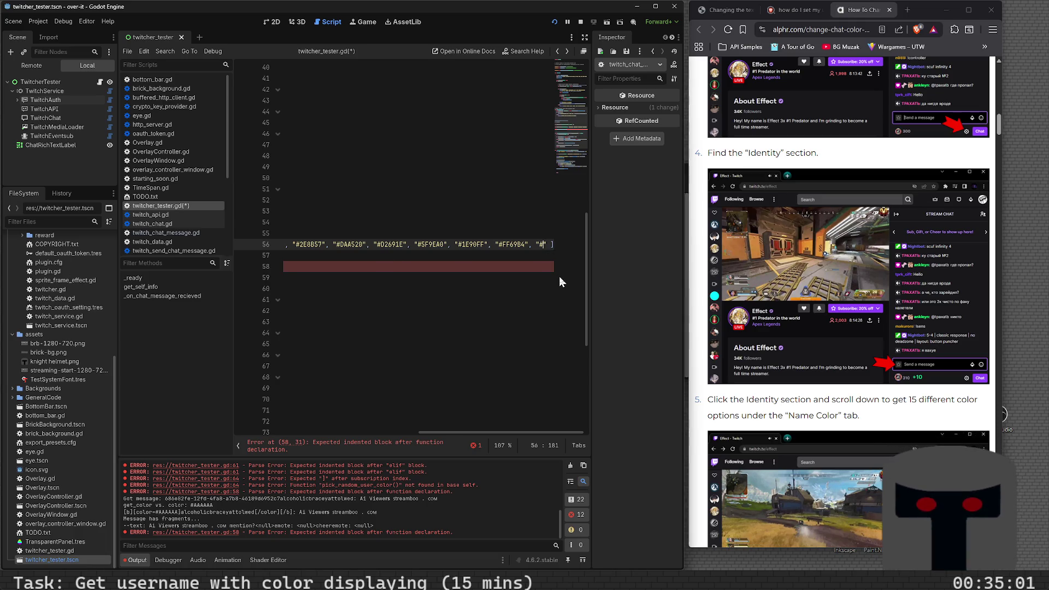
type("8a2be2")
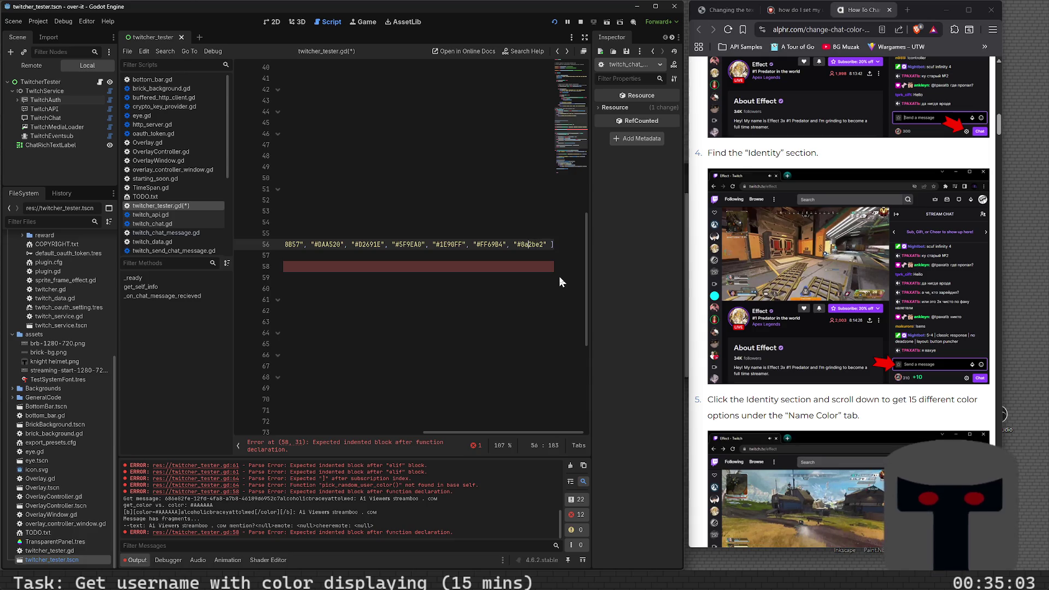
key("Delete")
type("E")
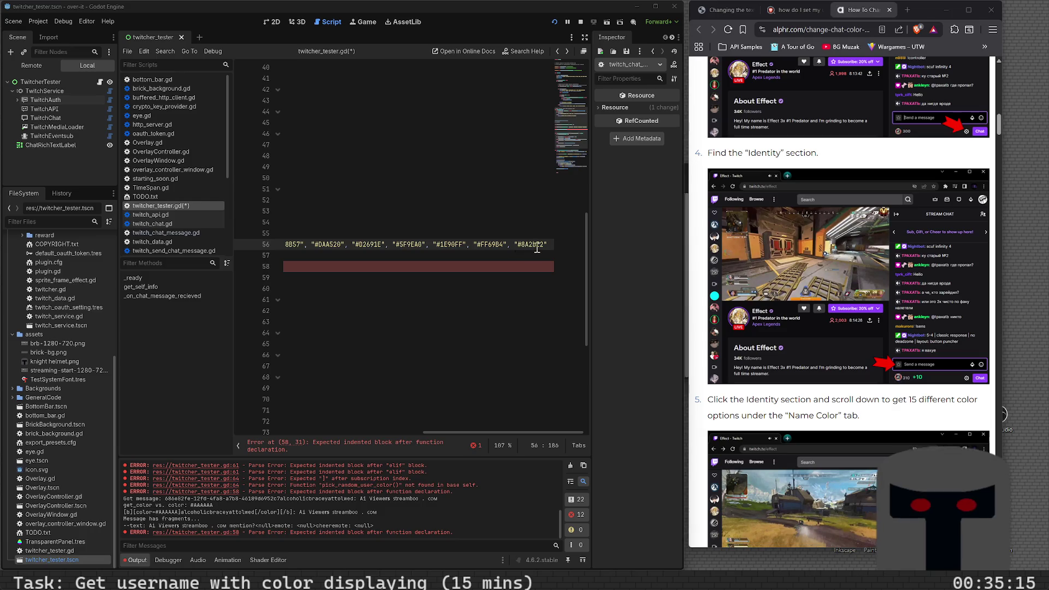
- Add "#00FF7F" before the closing bracket, then move to the pick_random_user_color line
type("]")
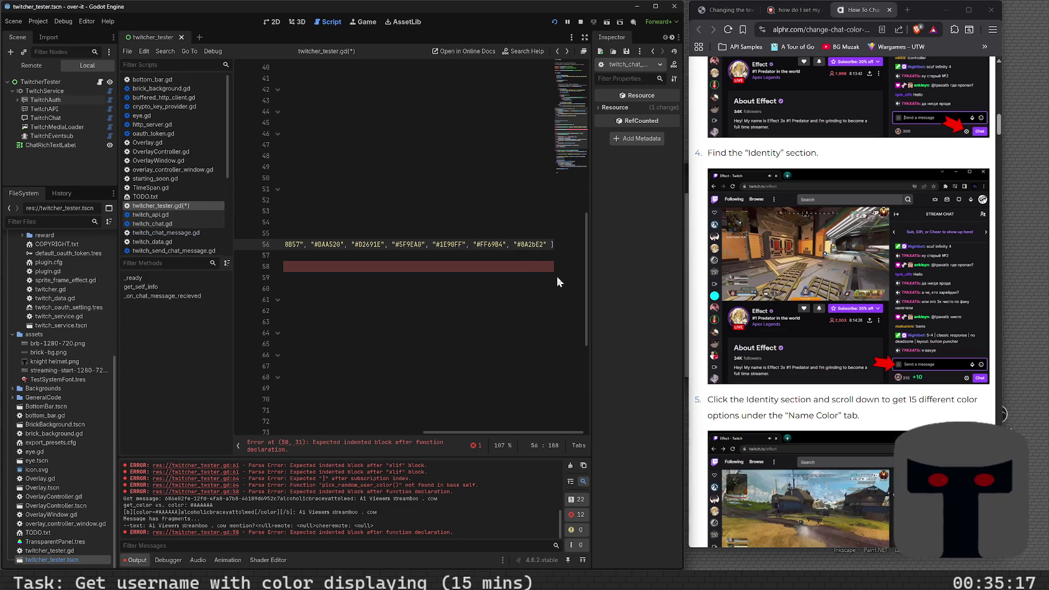
type(", \"00ff7f")
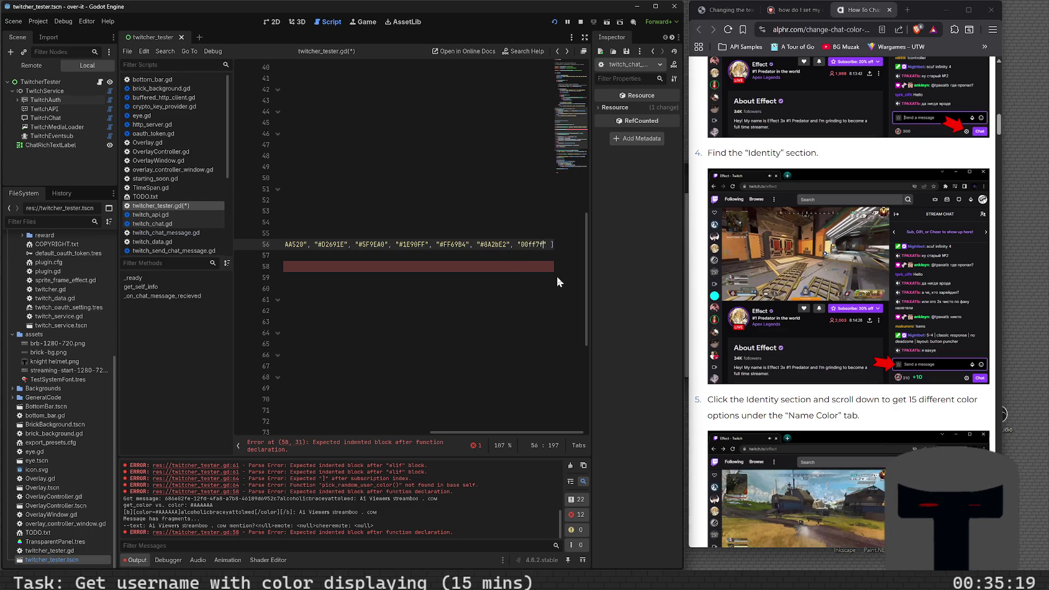
key("Left")
key("Left")
key("Left")
type("#")
key("Right")
key("Right")
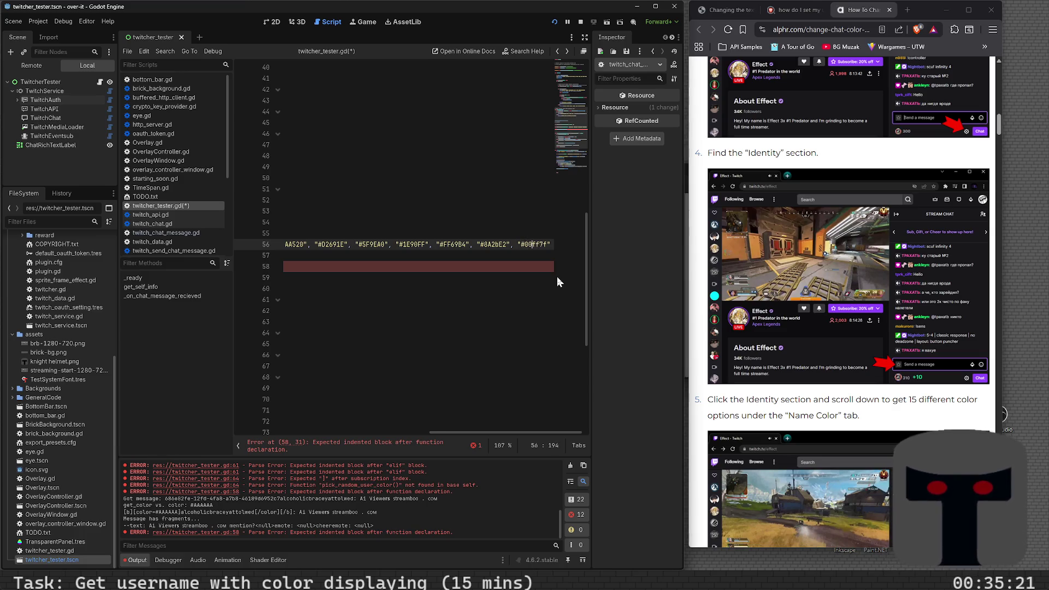
key("BackSpace")
key("BackSpace")
key("Delete")
key("Delete")
type("FF7")
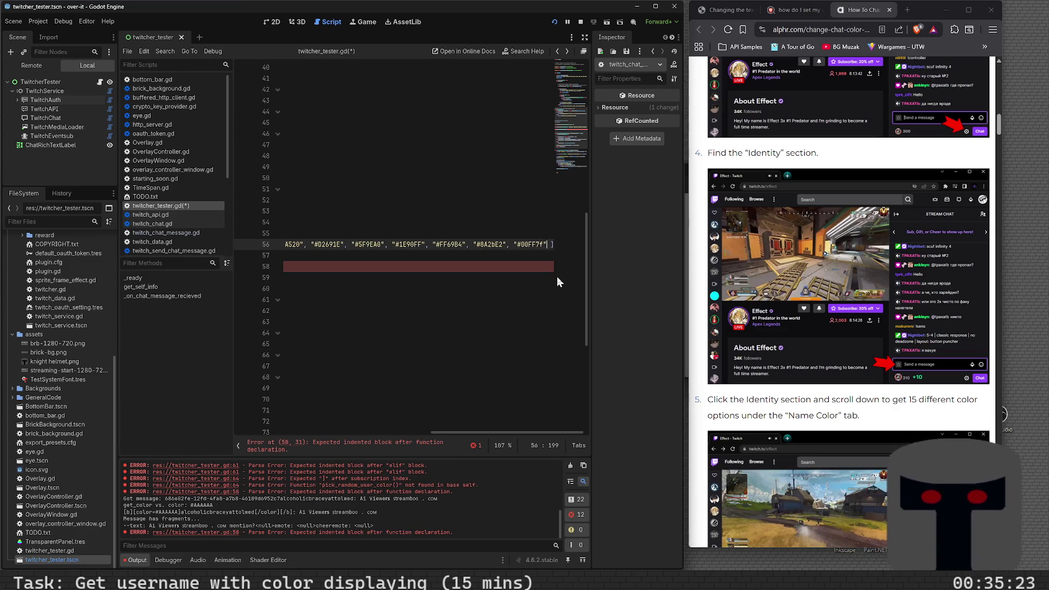
type("F")
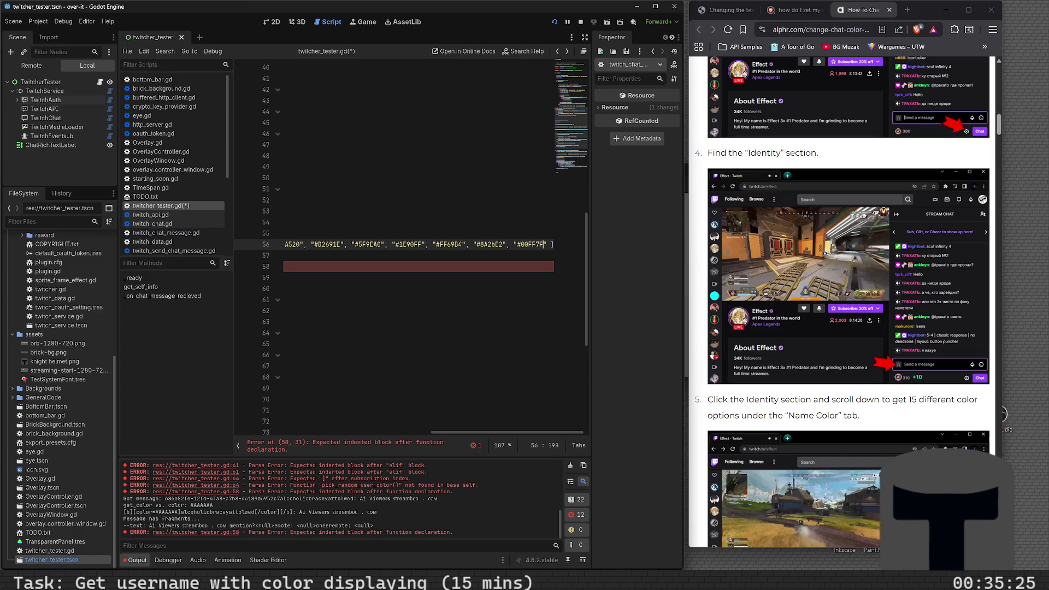
key("alt+Tab")
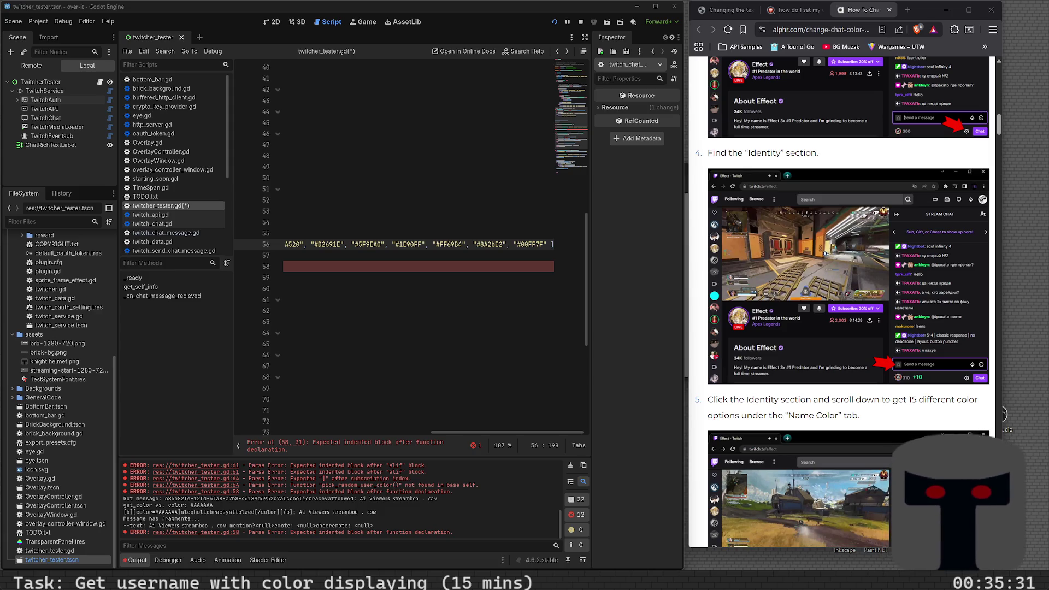
left_click(511, 287)
- In pick_random_user_color's body, write random_colors[randi_range(0, random_color.size()-1)]
key("Up")
key("Up")
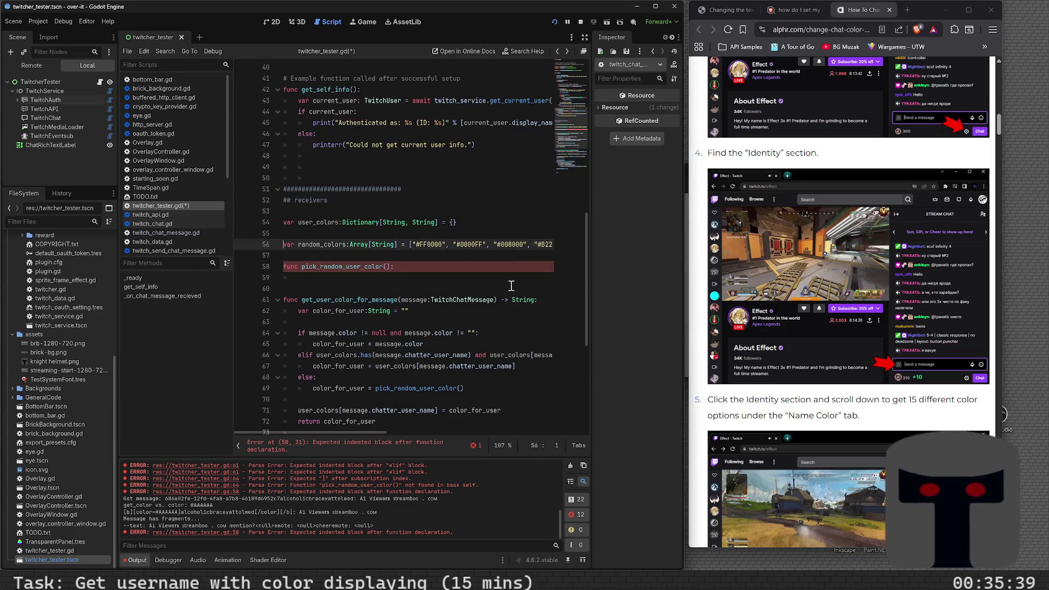
key("Down")
key("Tab")
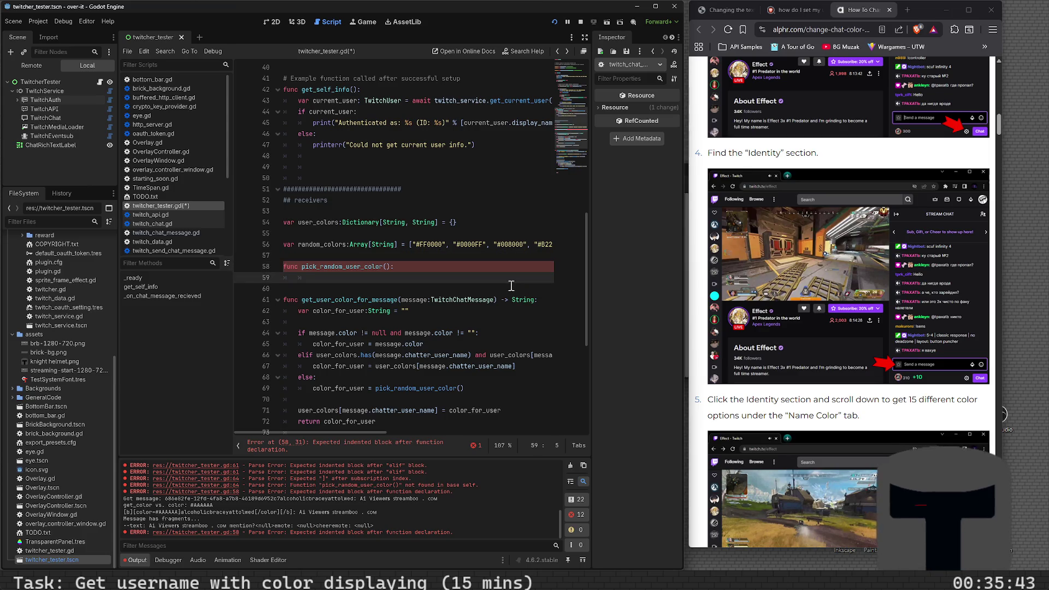
type("randi_r")
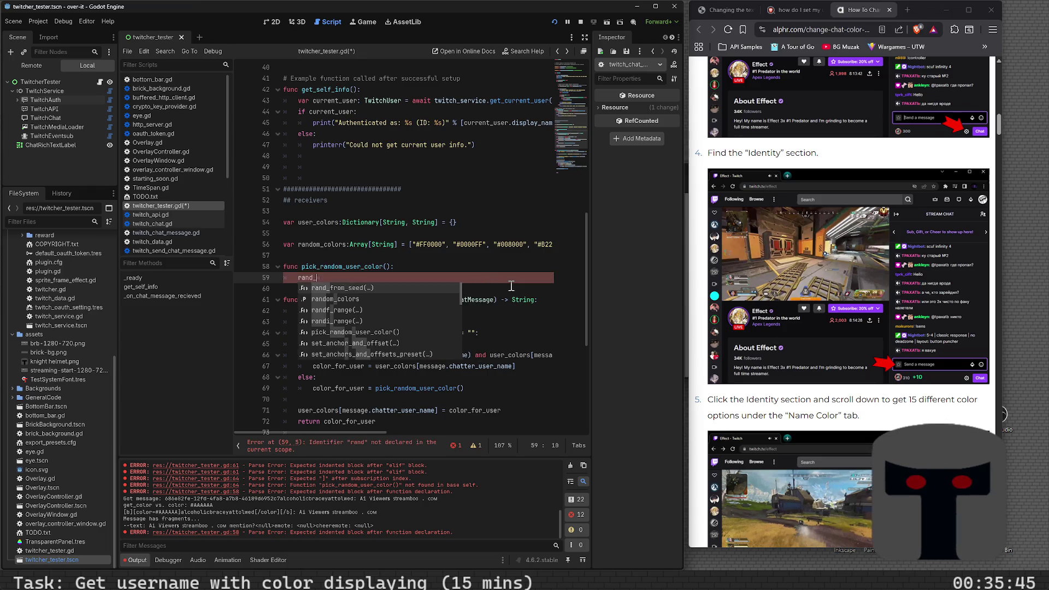
type("ang")
key("Down")
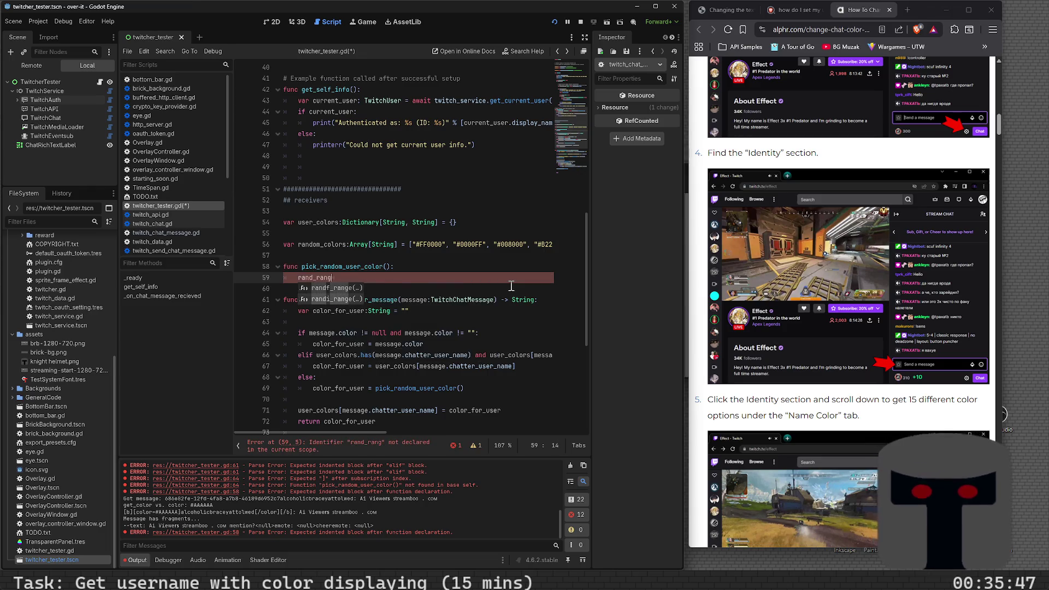
key("Return")
type("0")
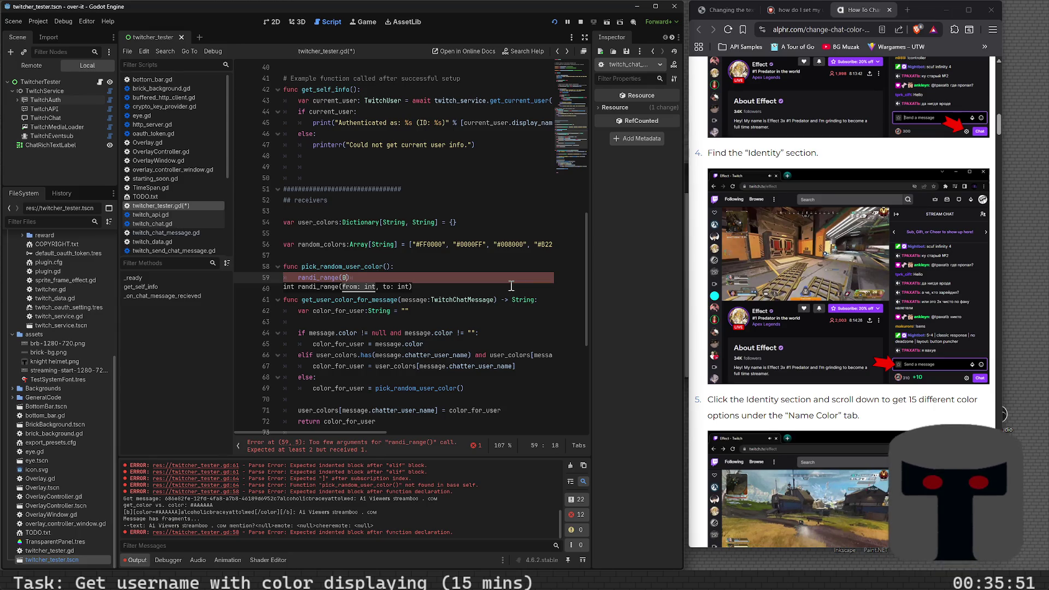
type(", ")
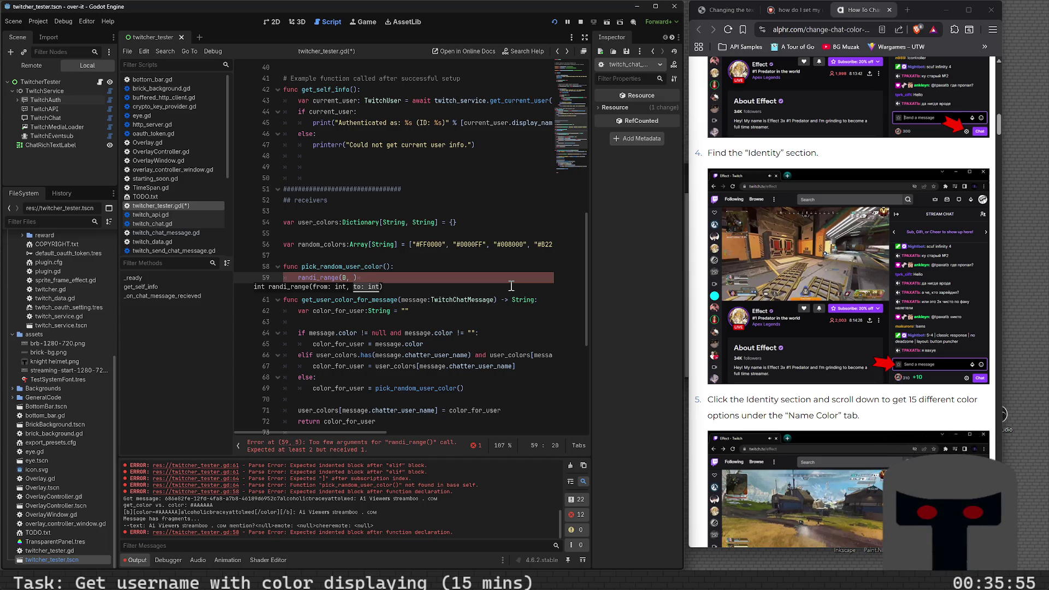
type("random_color")
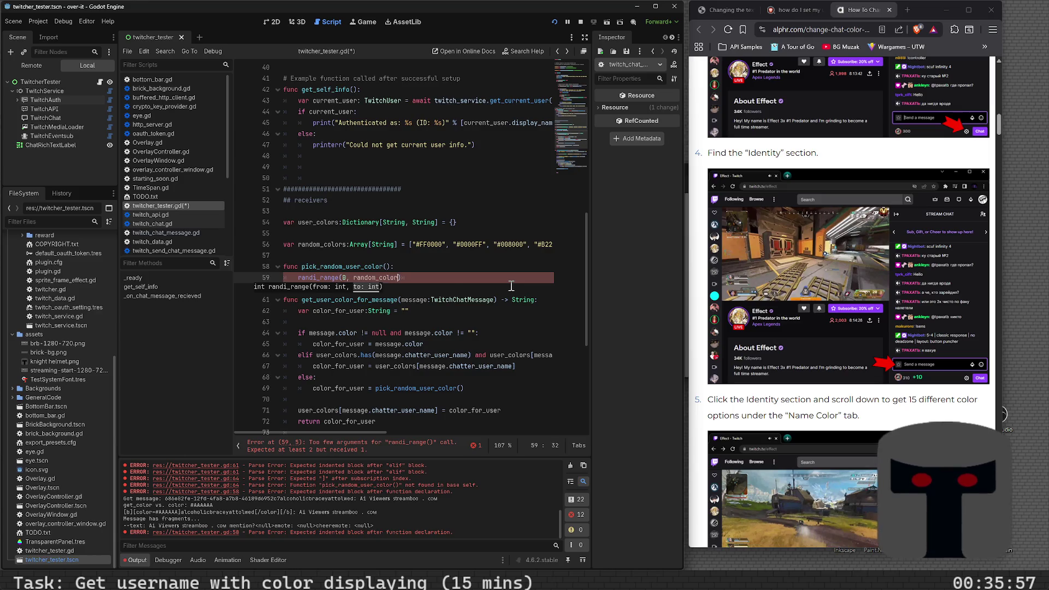
type(">")
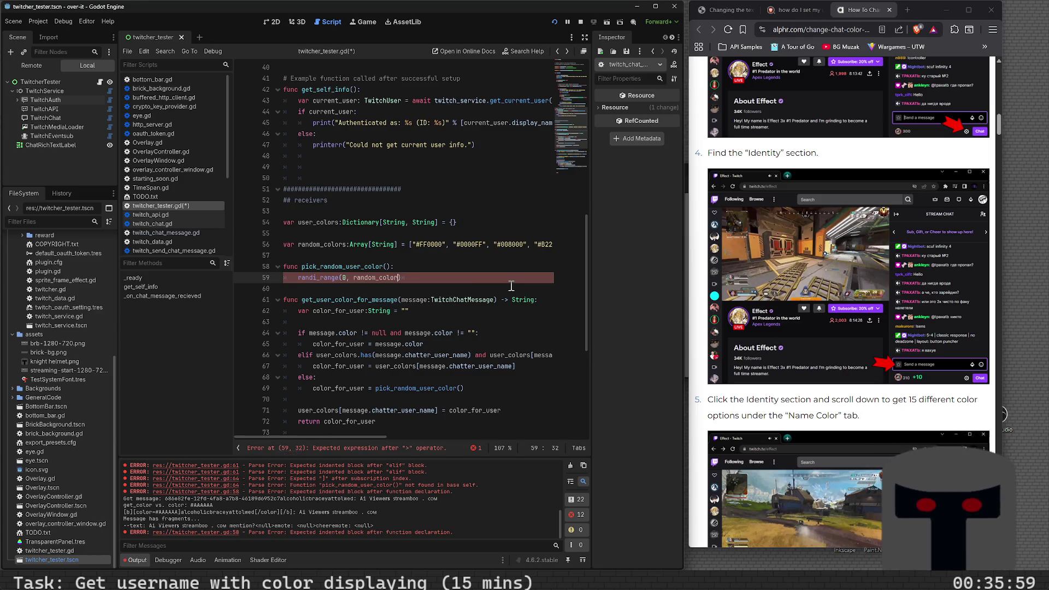
key("BackSpace")
type(".")
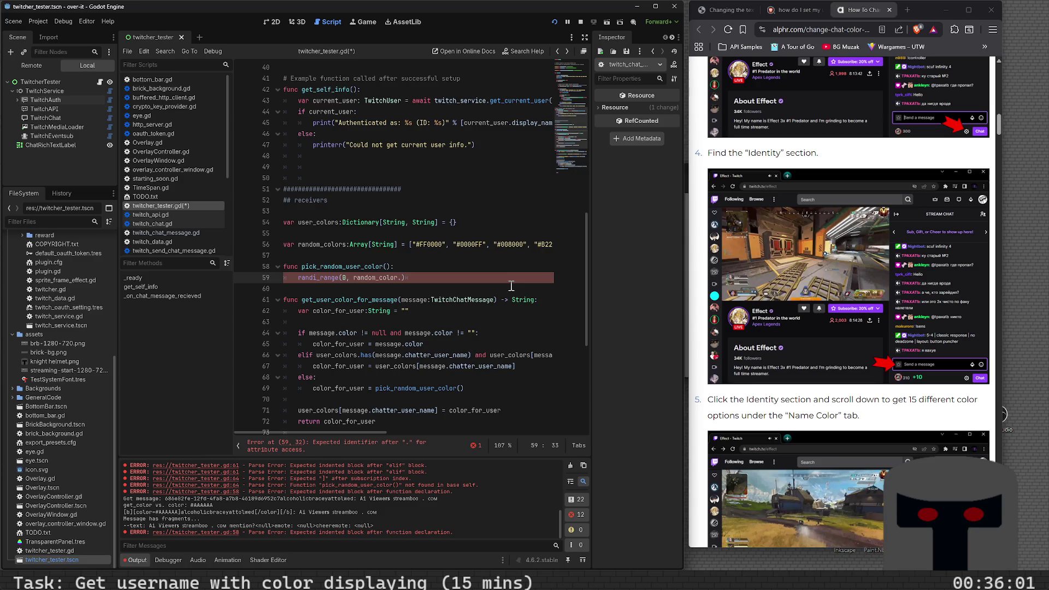
type("size()-1")
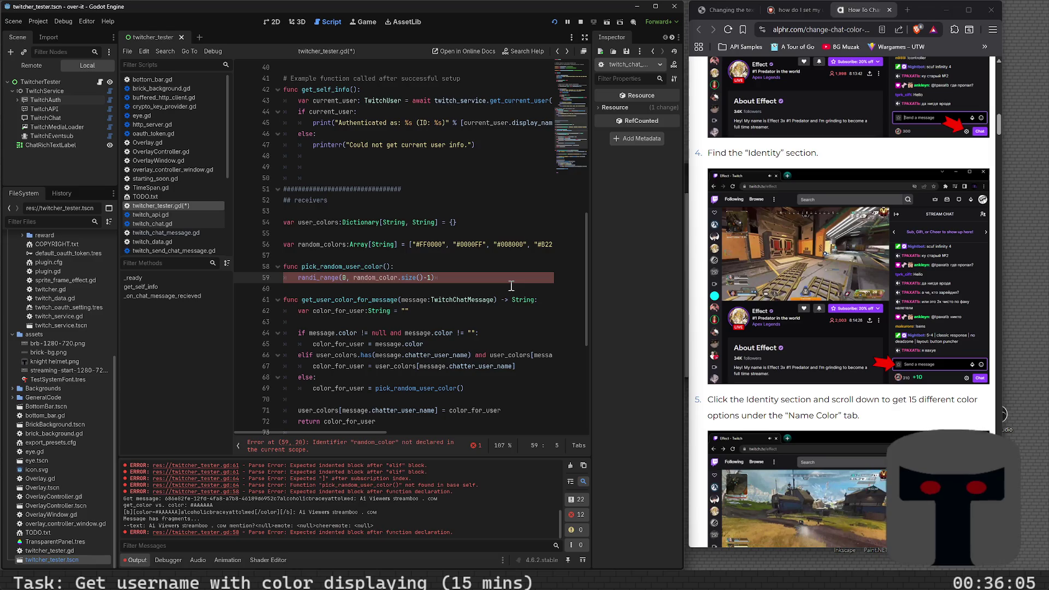
type("random_color")
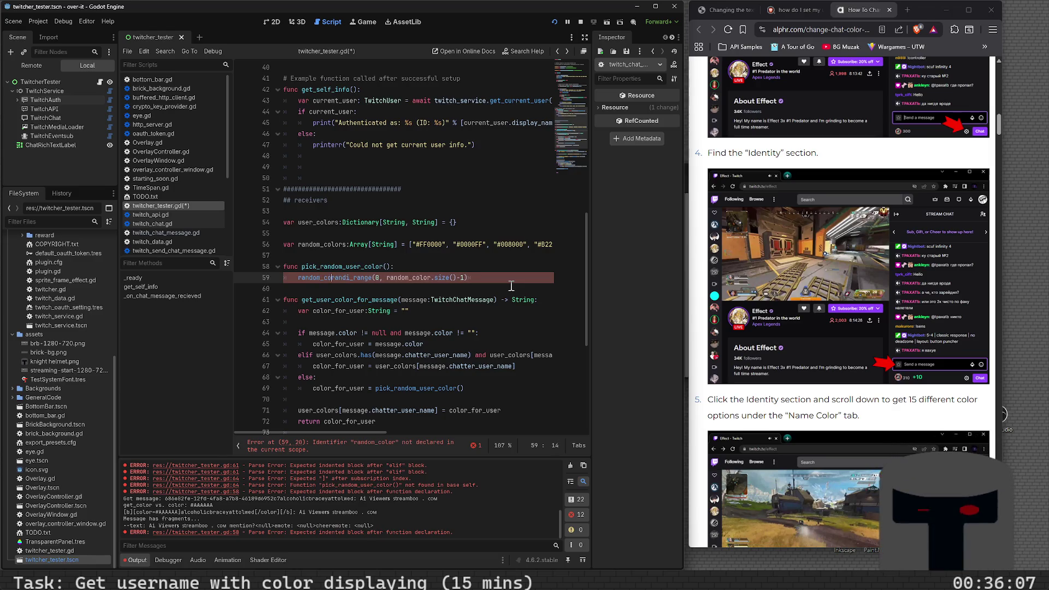
type("s[")
key("End")
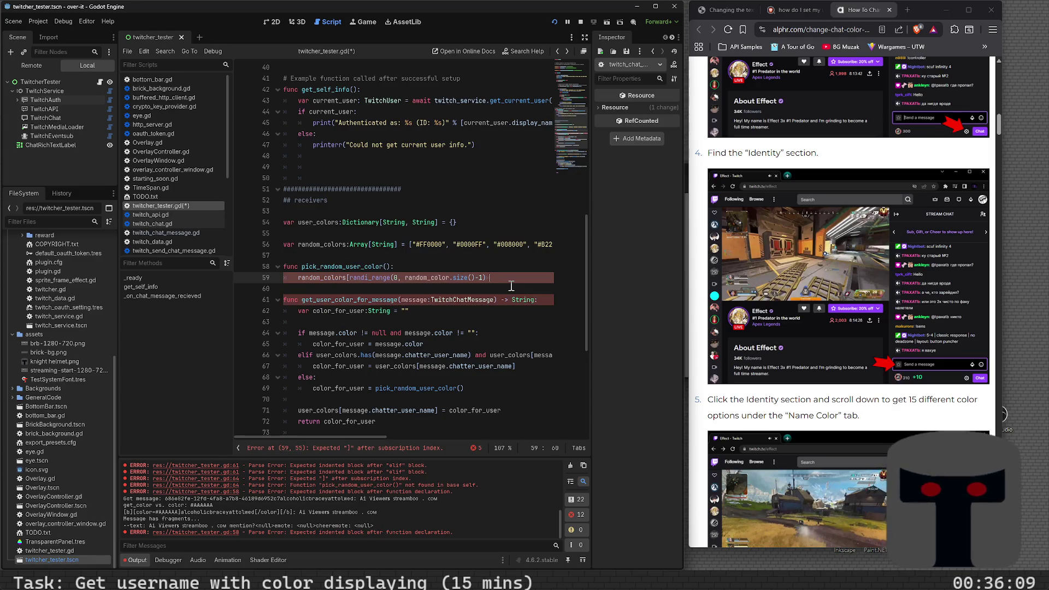
type("]")
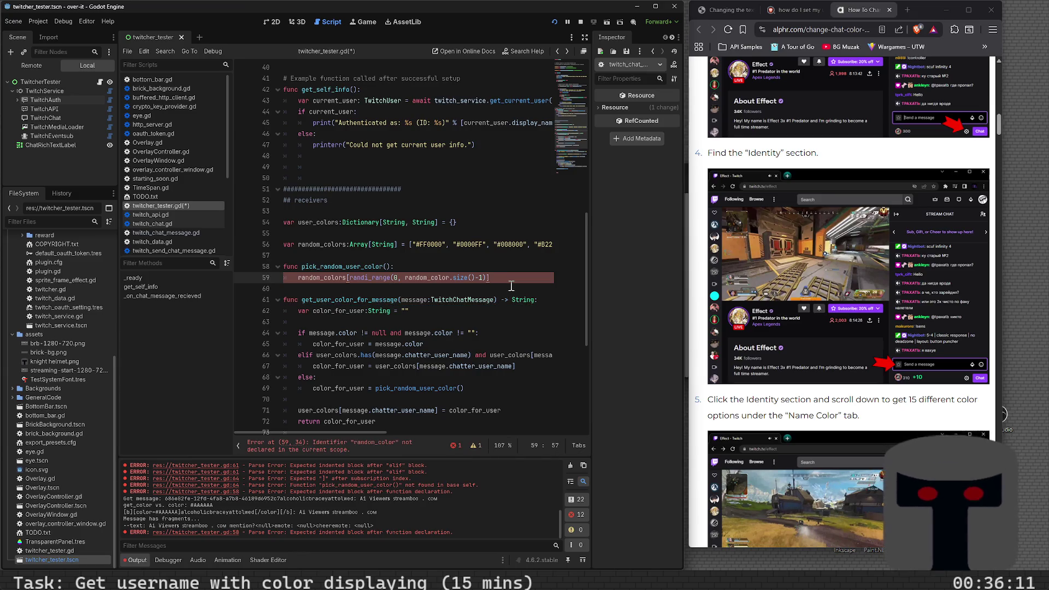
- Make that line a return, give the function a -> String return type, and save
key("Home")
type("return")
key("Up")
key("End")
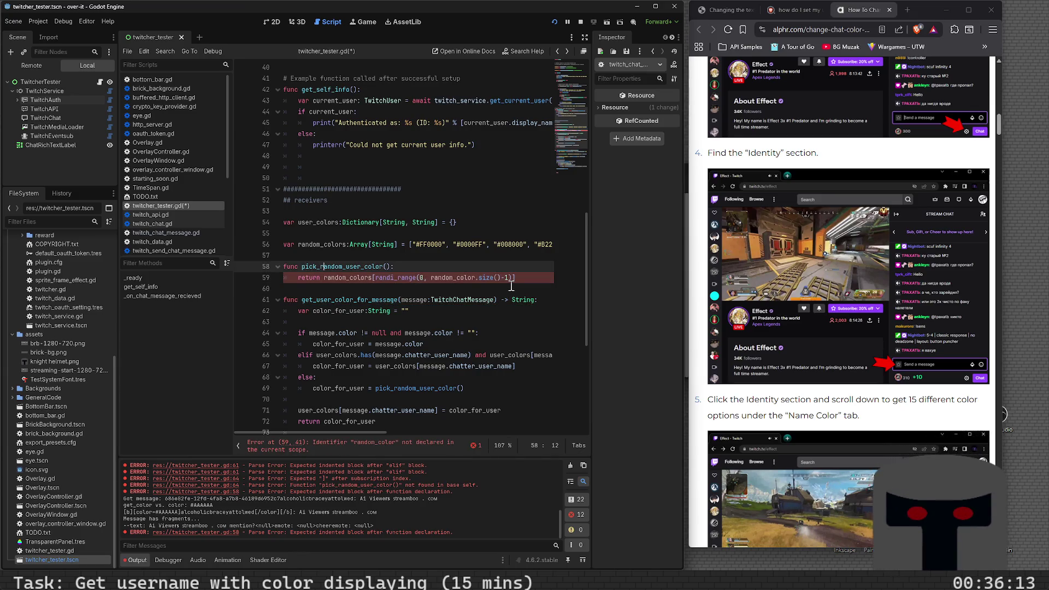
type("-> String")
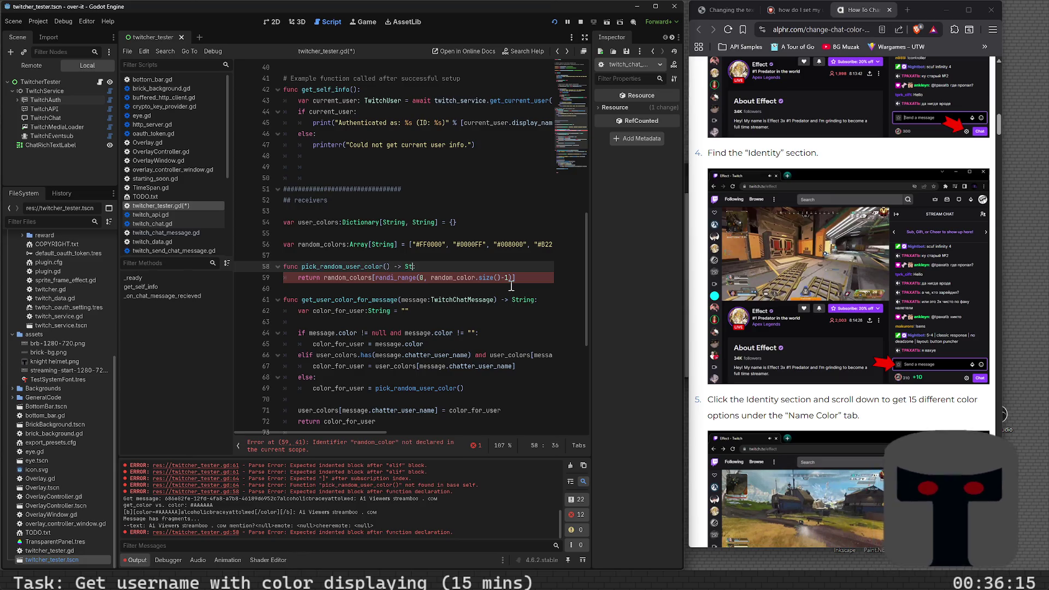
key("ctrl+s")
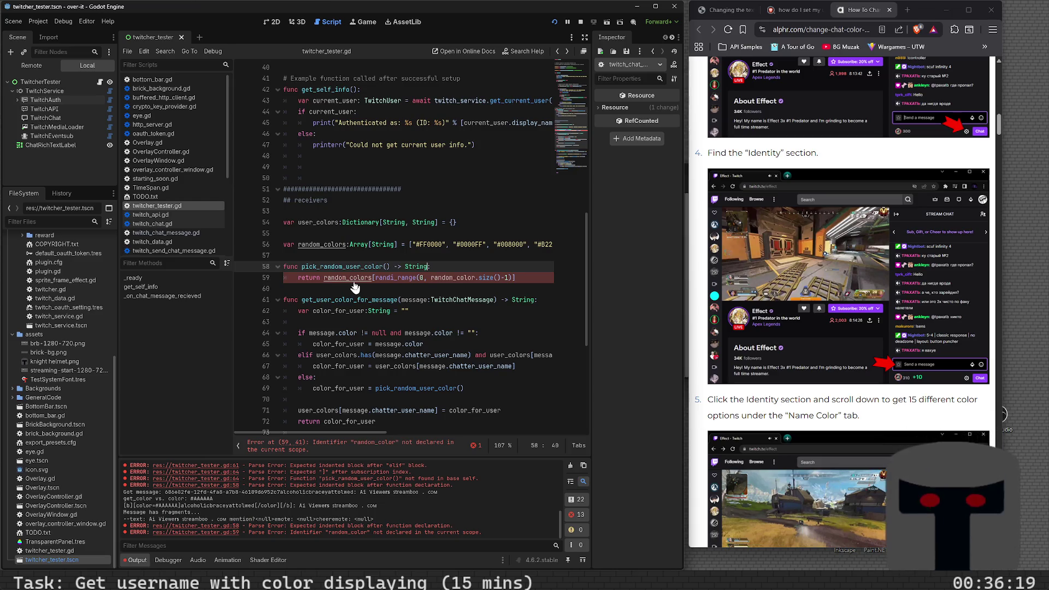
left_click(354, 280, "ctrl")
left_click(401, 279, "ctrl")
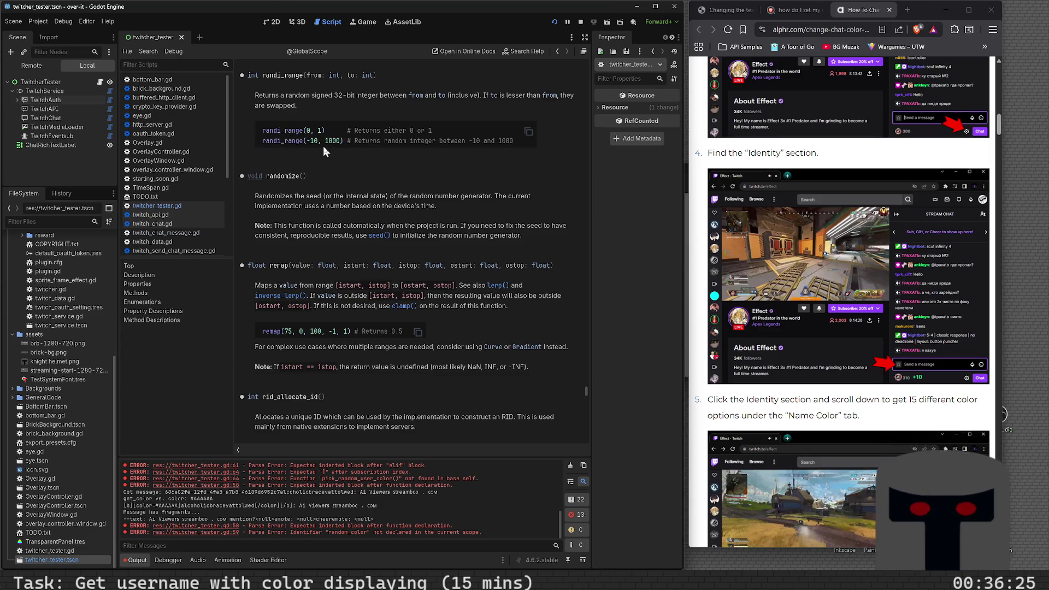
key("alt+Left")
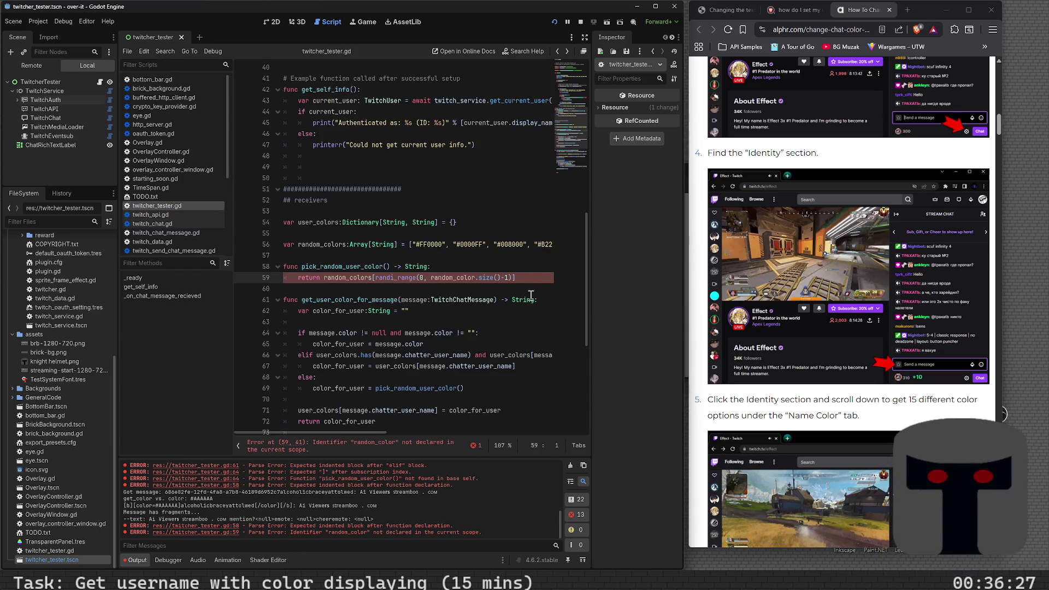
- Correct random_color to random_colors and run the project with F5 to test chat messages
left_click(476, 277)
type("s")
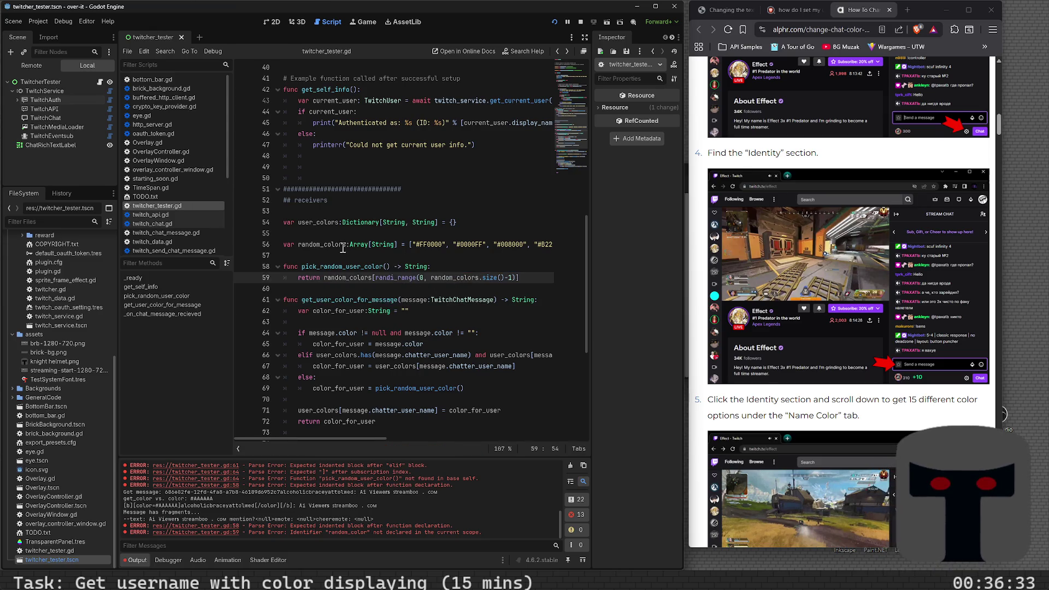
scroll(363, 276, "down", 2)
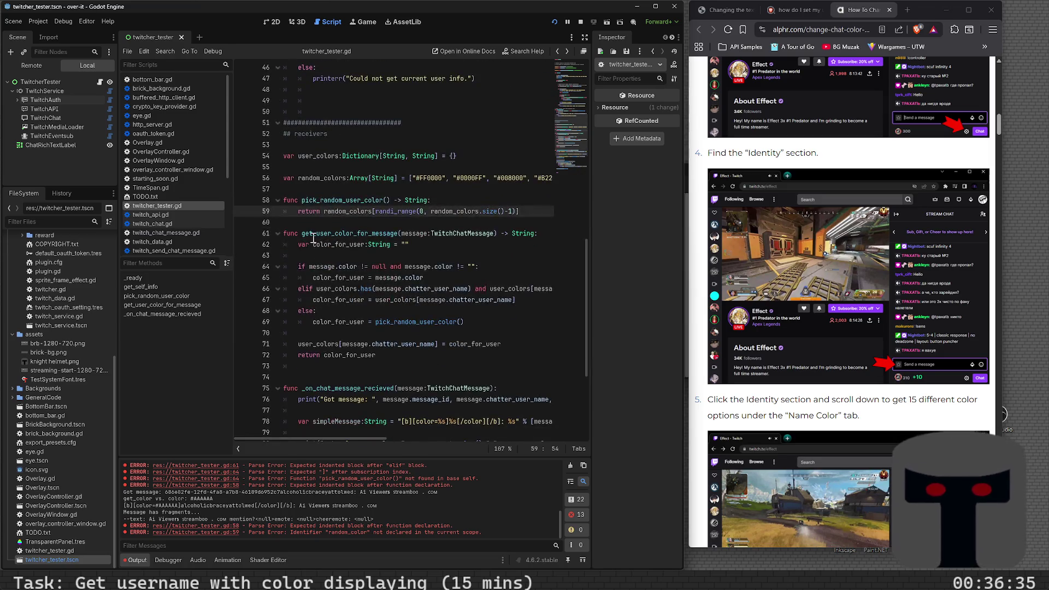
scroll(344, 236, "down", 2)
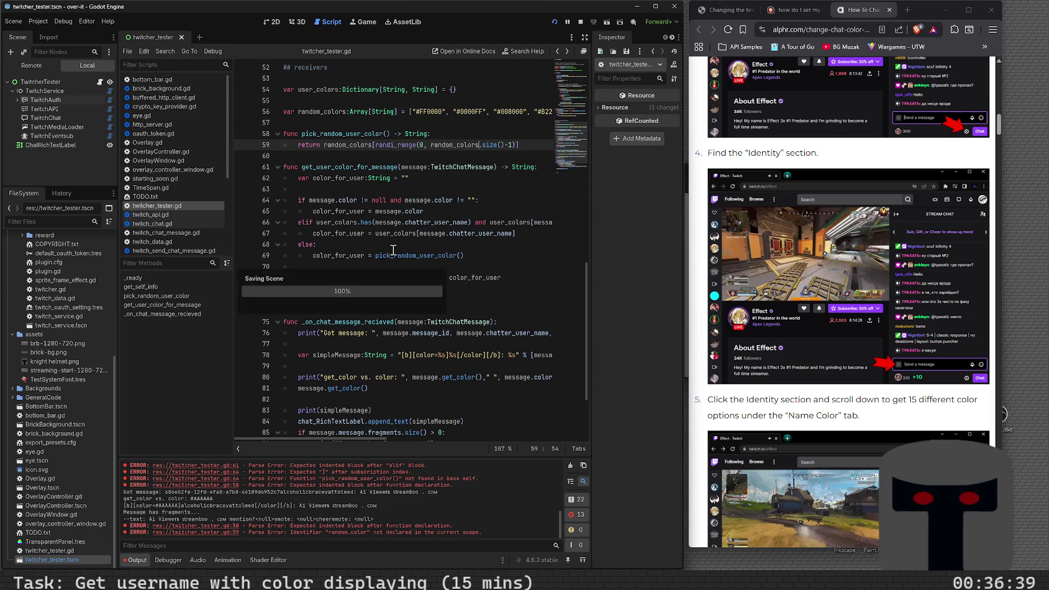
key("F5")
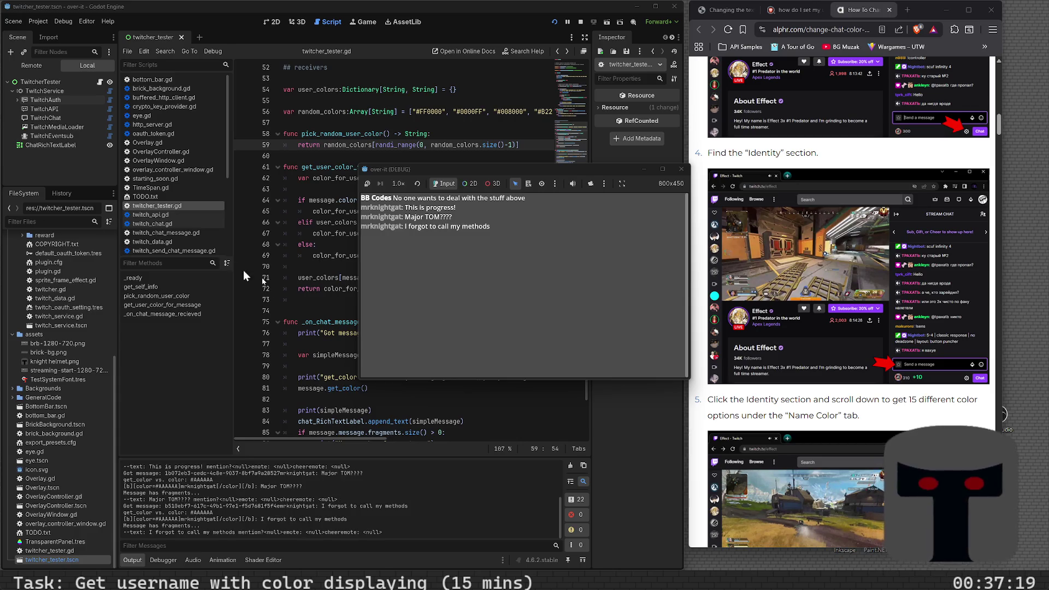
left_click(366, 300)
scroll(366, 265, "down", 3)
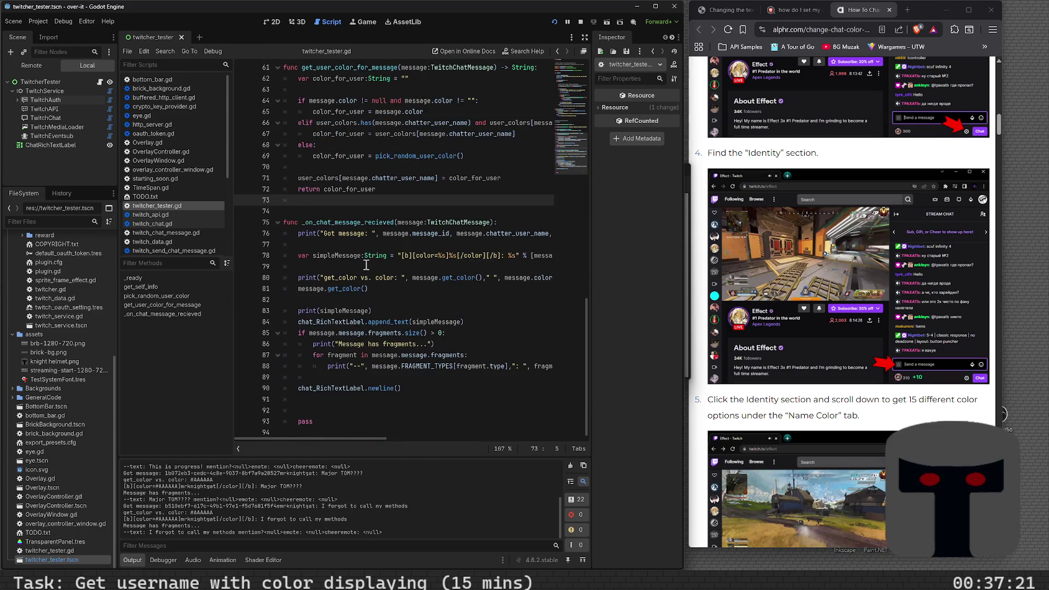
- Add 'var user_color:String = get_user_color_for_message(message)' after the Got message print
key("Delete")
key("ctrl+s")
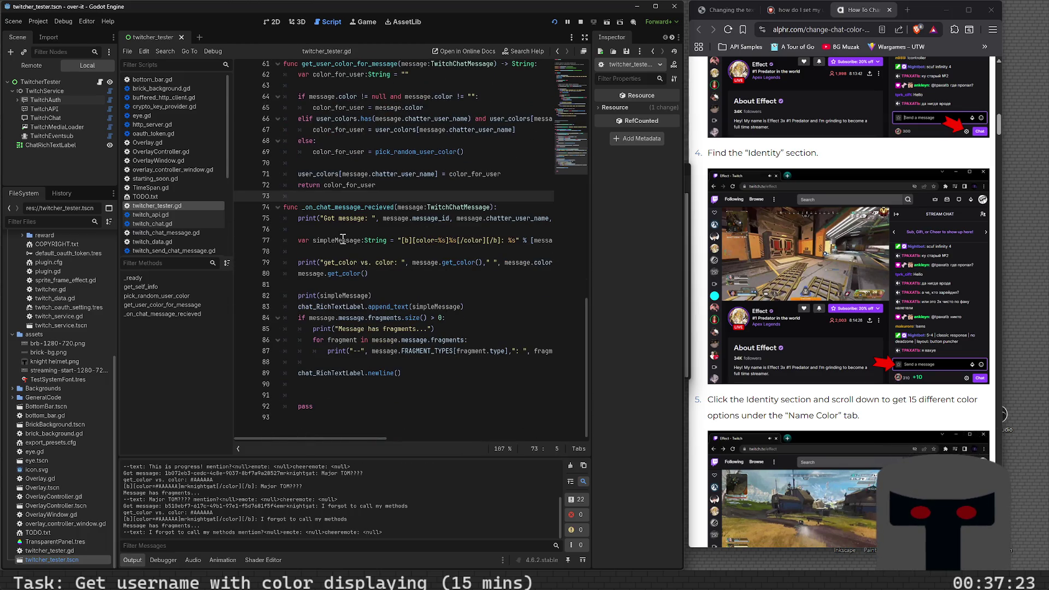
left_click(404, 251)
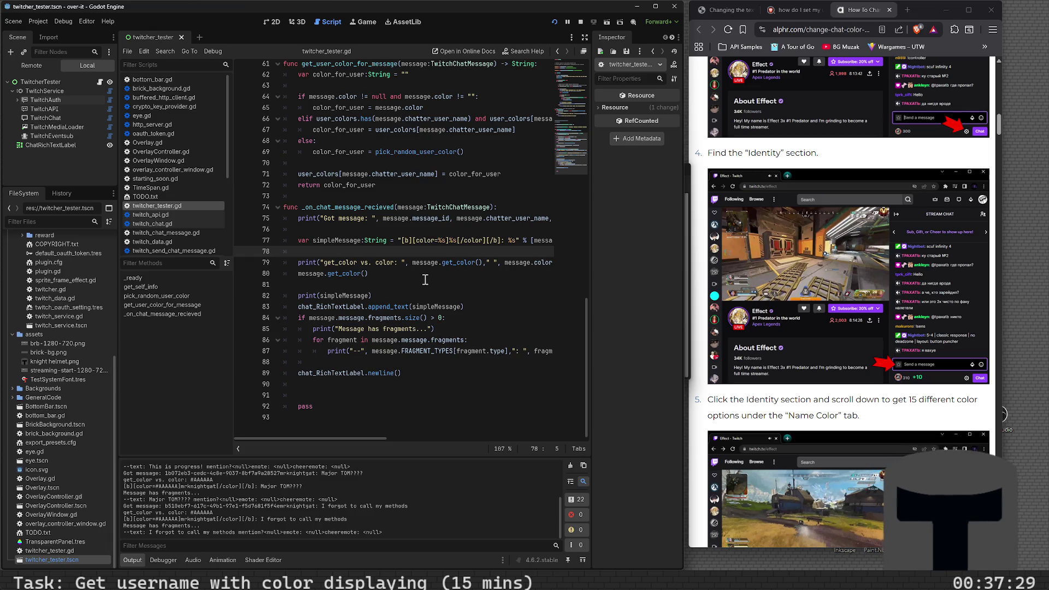
left_click(415, 230)
key("Return")
key("Return")
key("Up")
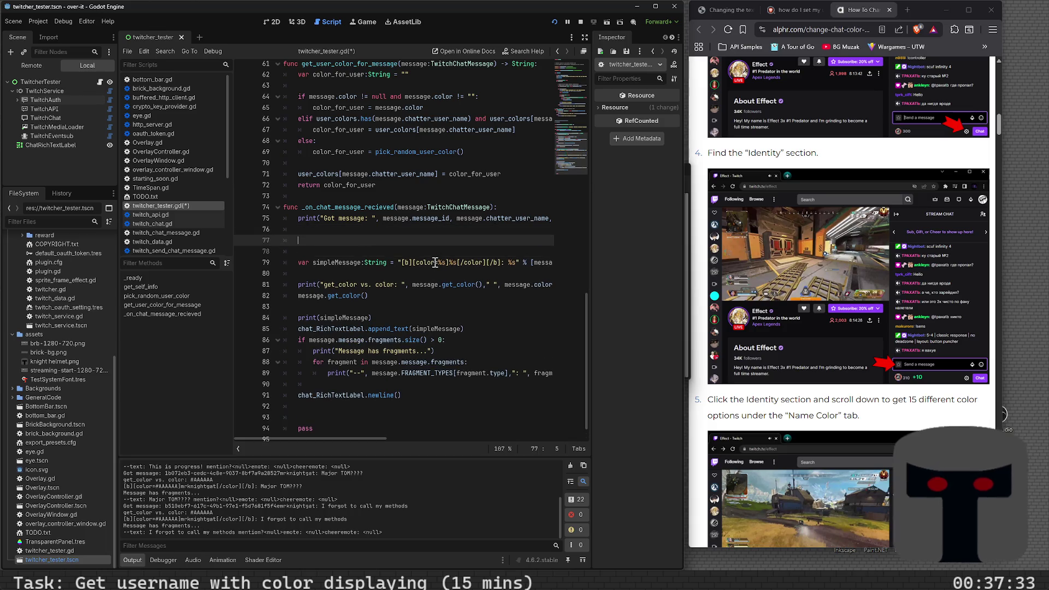
type("get_")
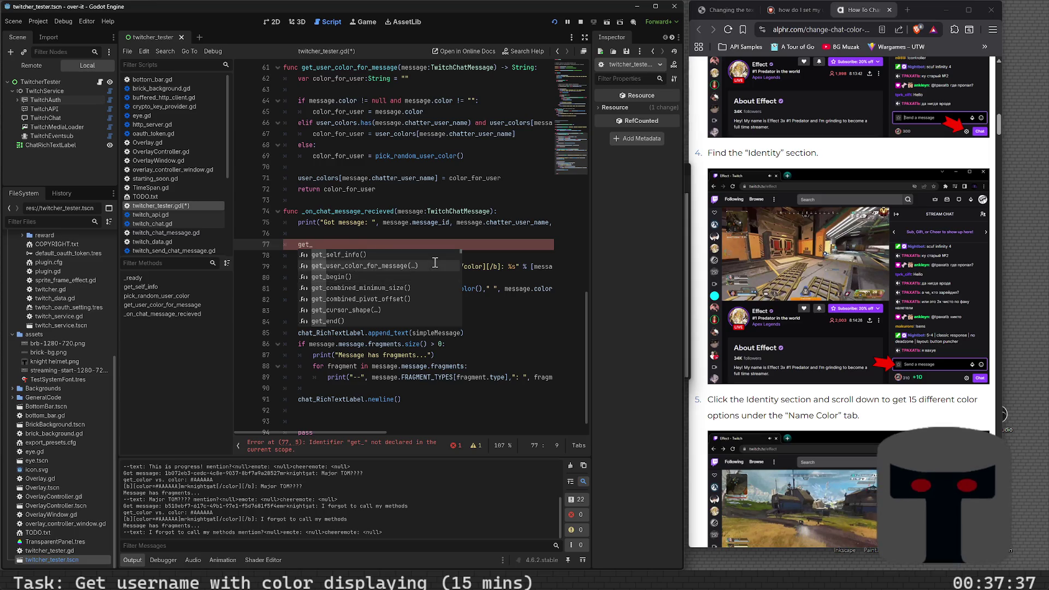
left_click(435, 262)
type("message)")
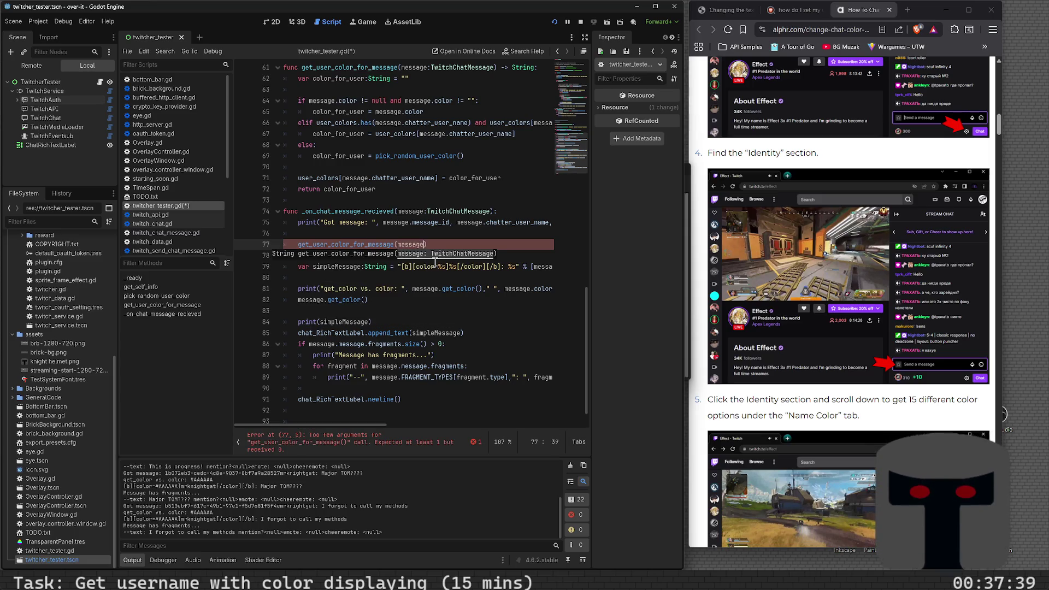
key("Home")
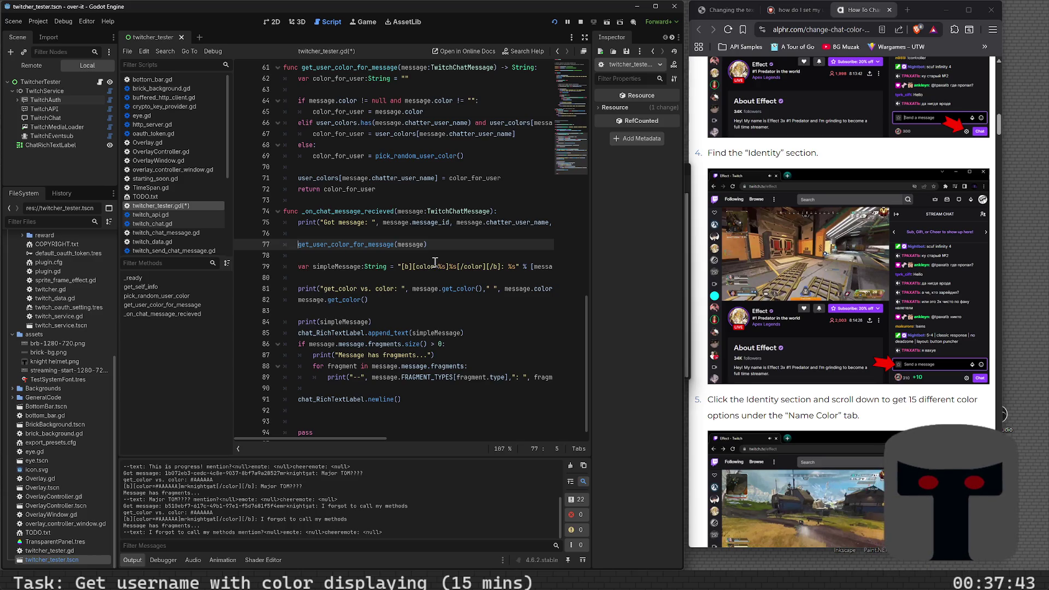
type("var color")
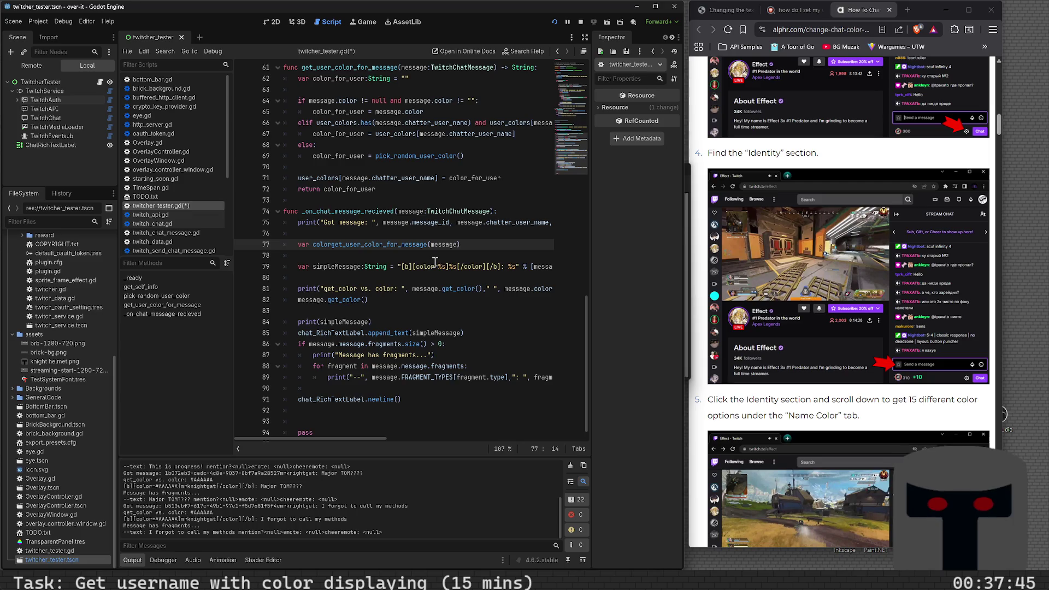
key("BackSpace")
key("BackSpace")
key("BackSpace")
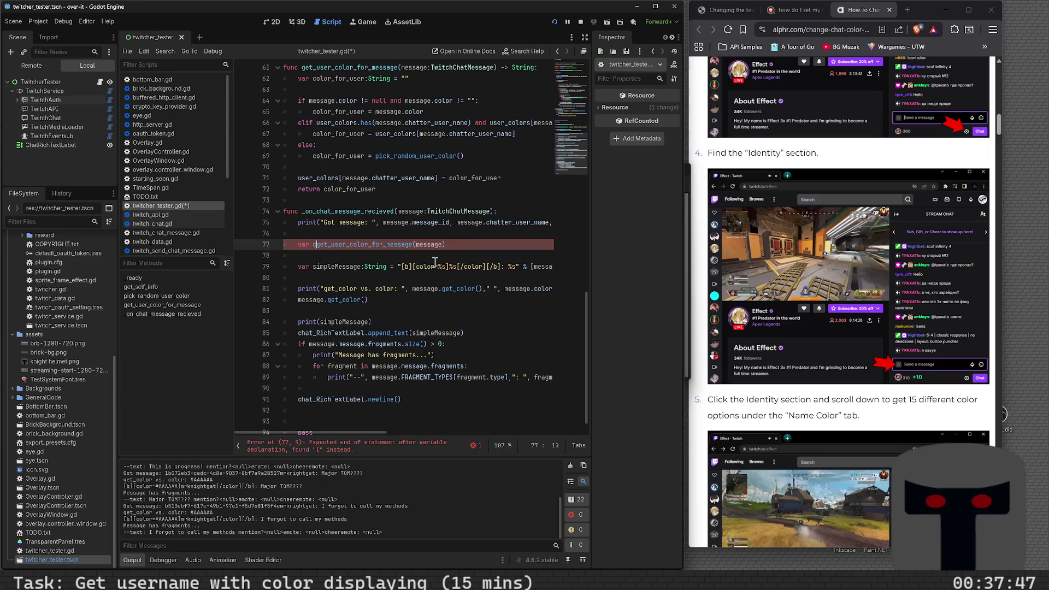
type("user_color:Str")
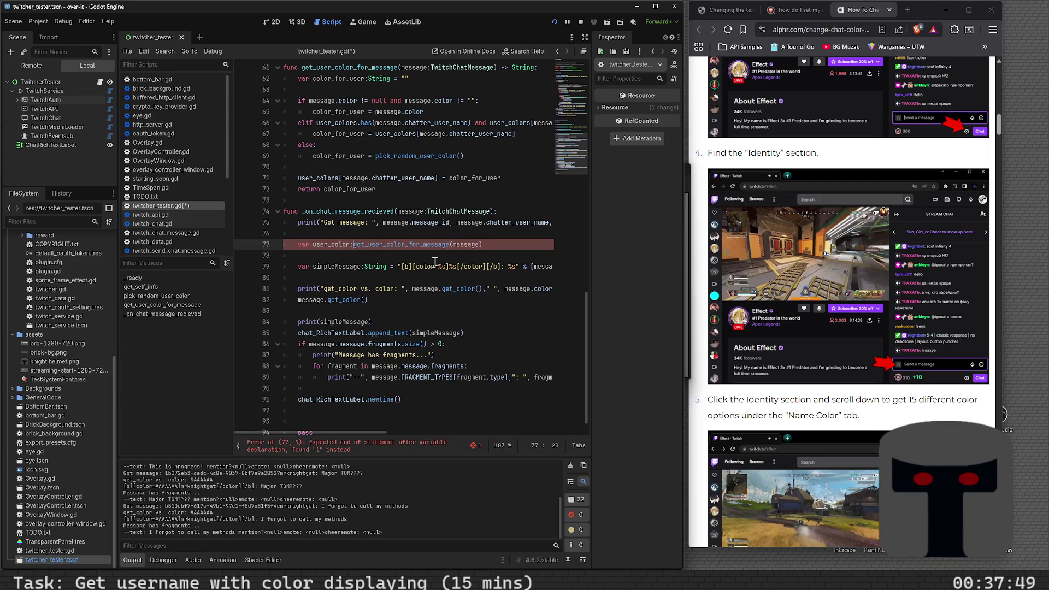
type("ing =")
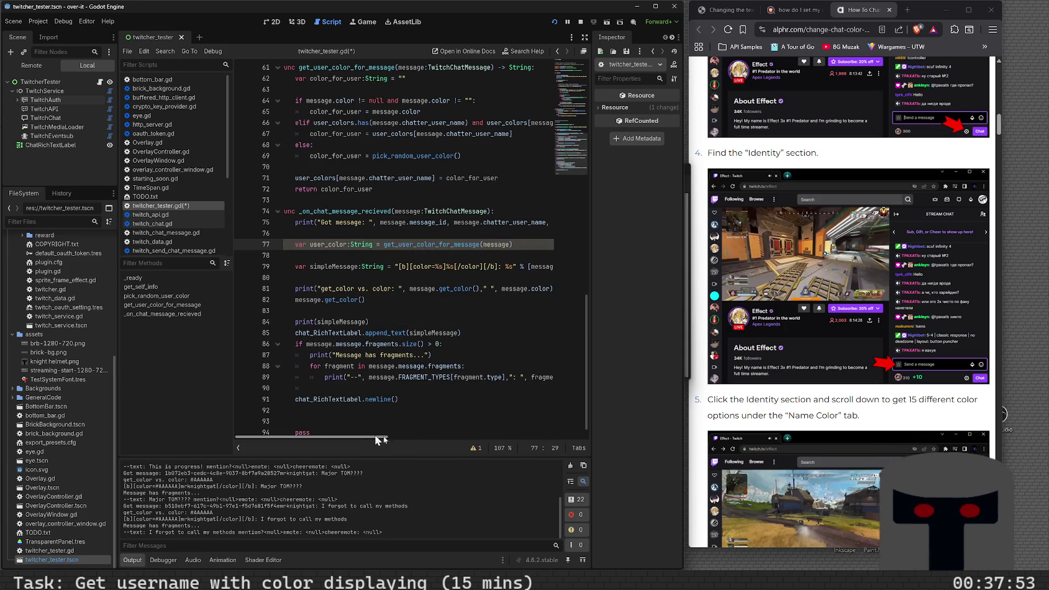
- Replace message.get_color() with user_color in the simpleMessage format arguments and save
left_click_drag(375, 437, 432, 437)
left_click(467, 267)
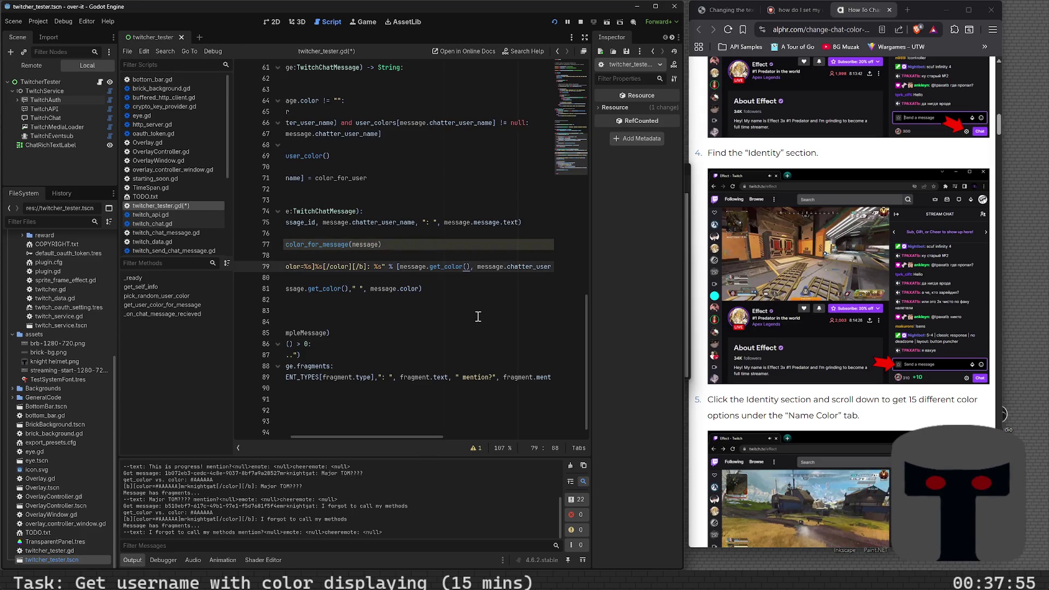
key("shift+Left")
key("shift+Left")
key("shift+Left")
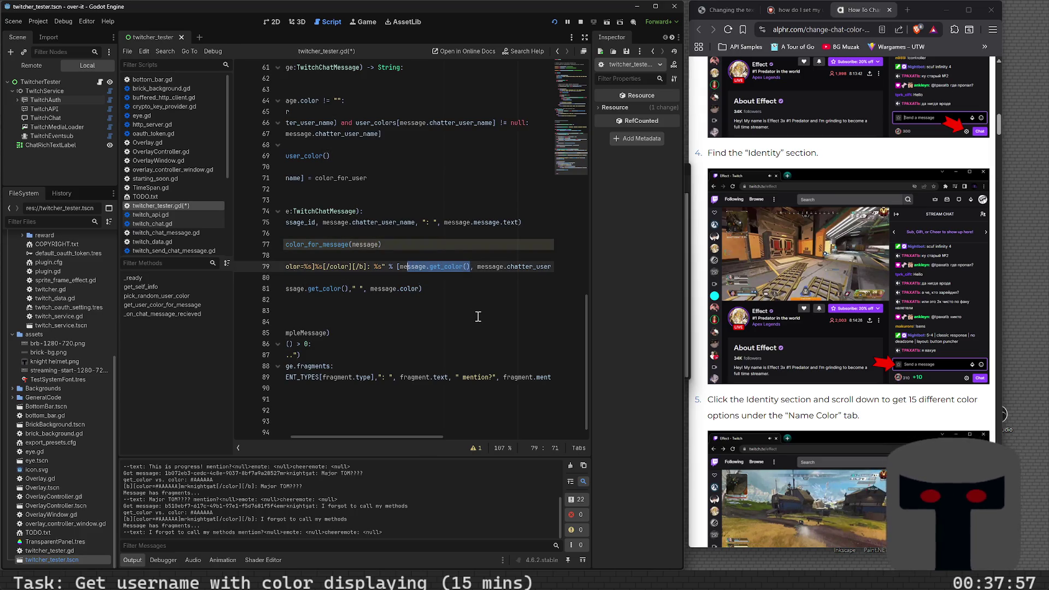
key("Up")
key("Up")
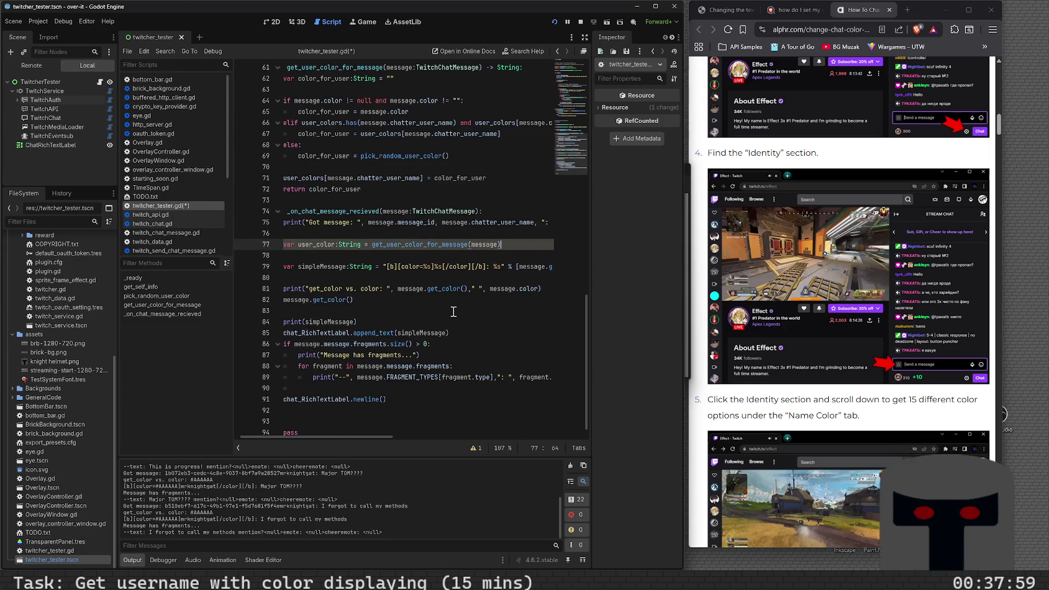
left_click(523, 267)
key("ctrl+BackSpace")
key("ctrl+Delete")
key("ctrl+Delete")
key("ctrl+Delete")
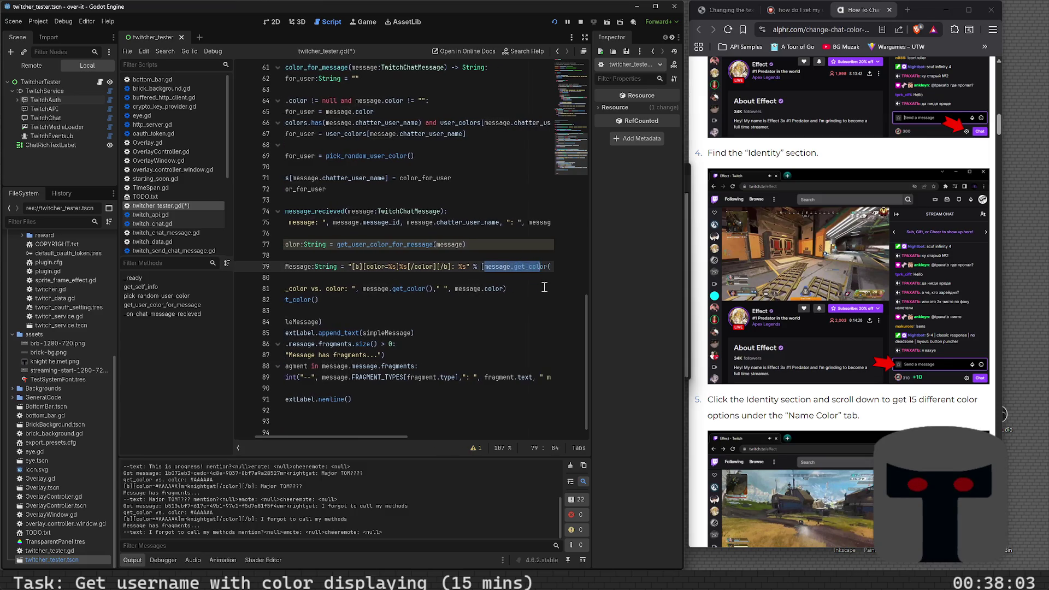
type("user_color,")
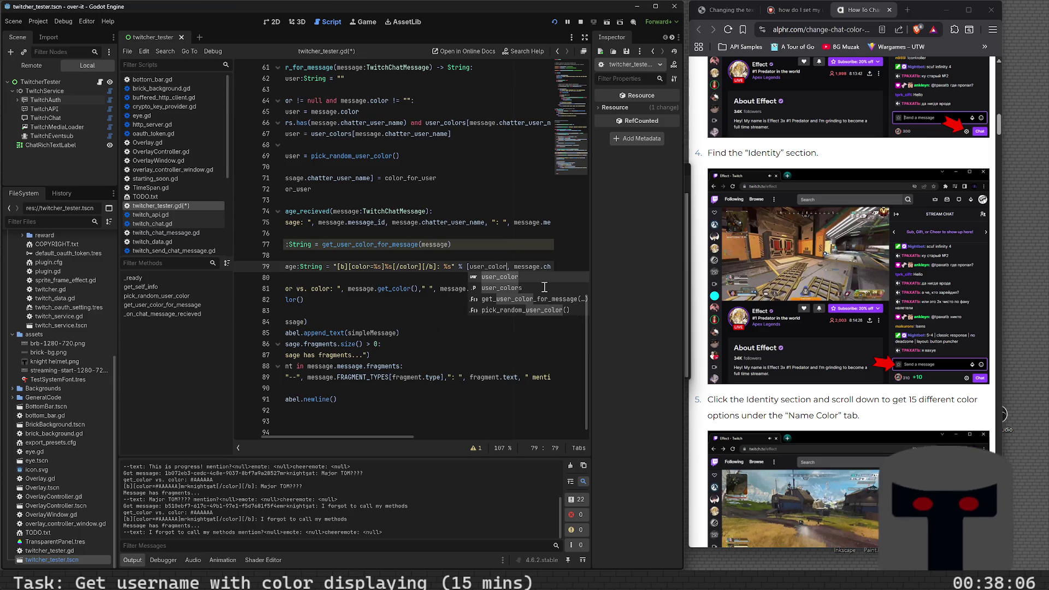
key("ctrl+s")
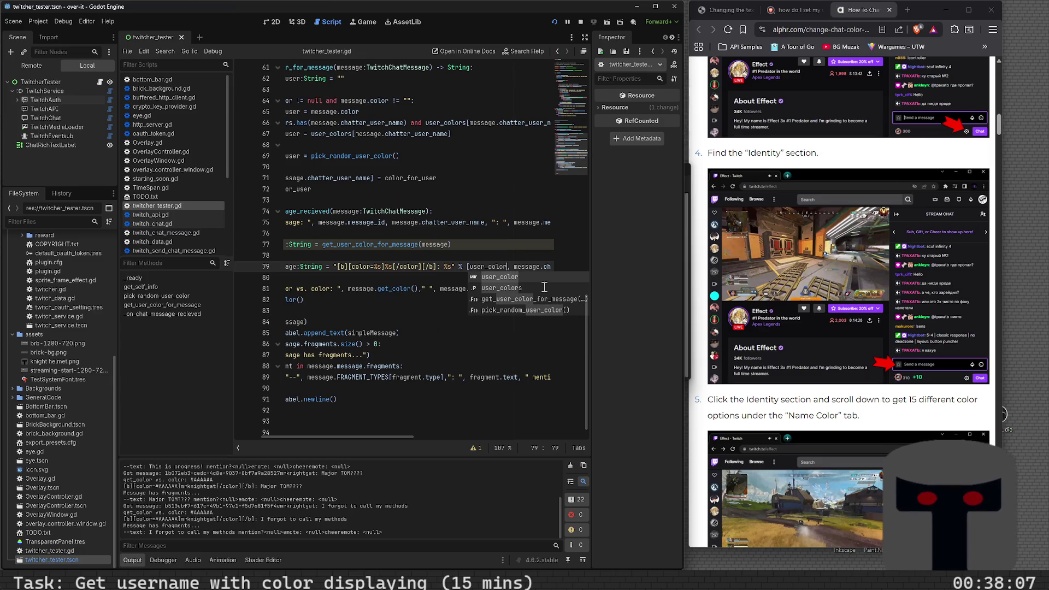
key("Escape")
- Delete the get_color debug print lines, save, and run the project with F6
key("Down")
key("Down")
key("Down")
key("Home")
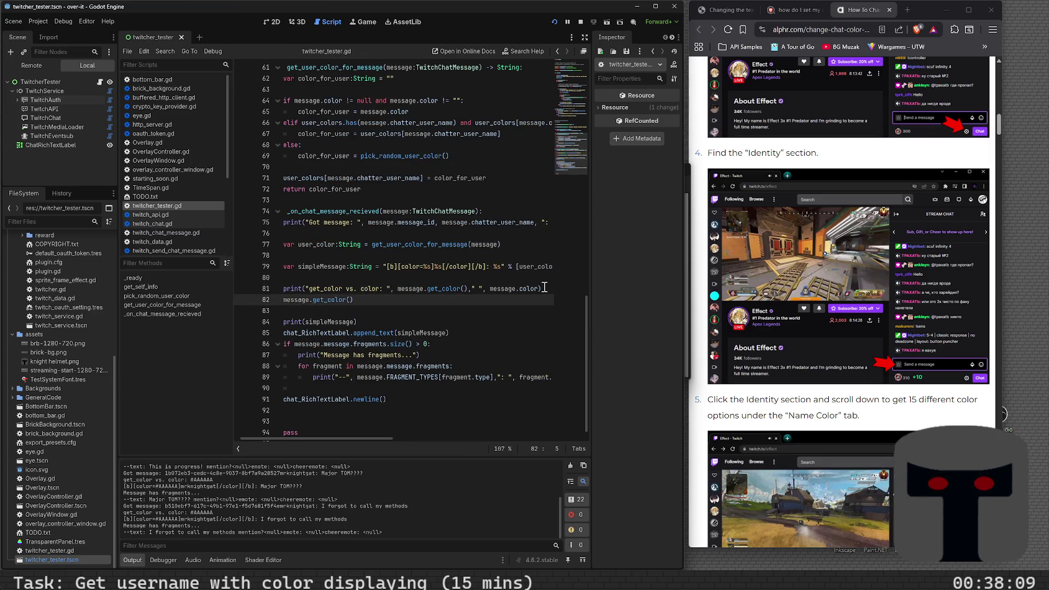
key("shift+Up")
key("shift+Up")
key("BackSpace")
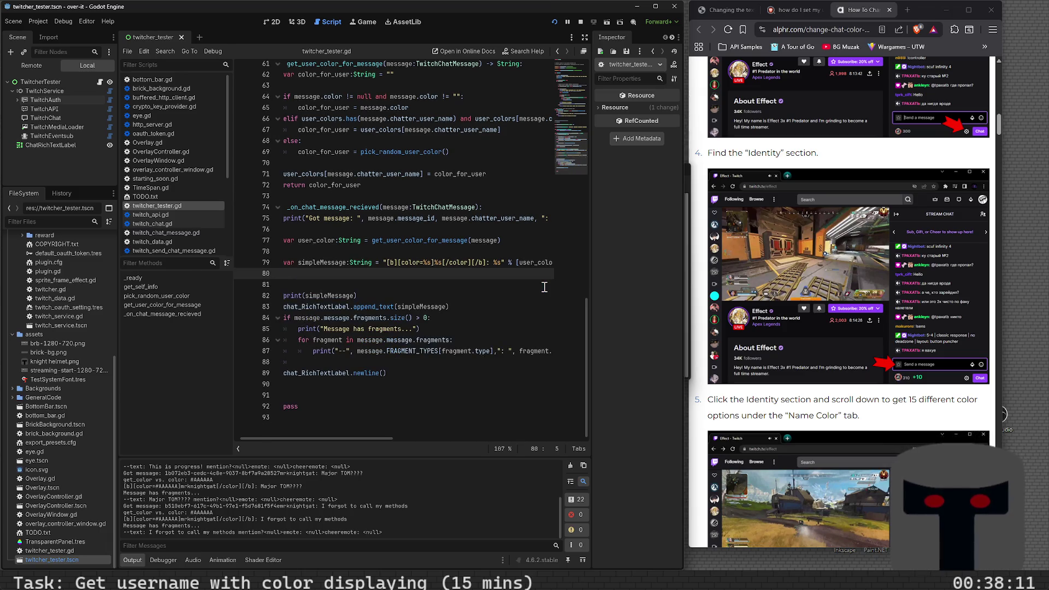
key("shift+Up")
key("shift+Home")
key("Up")
key("BackSpace")
key("BackSpace")
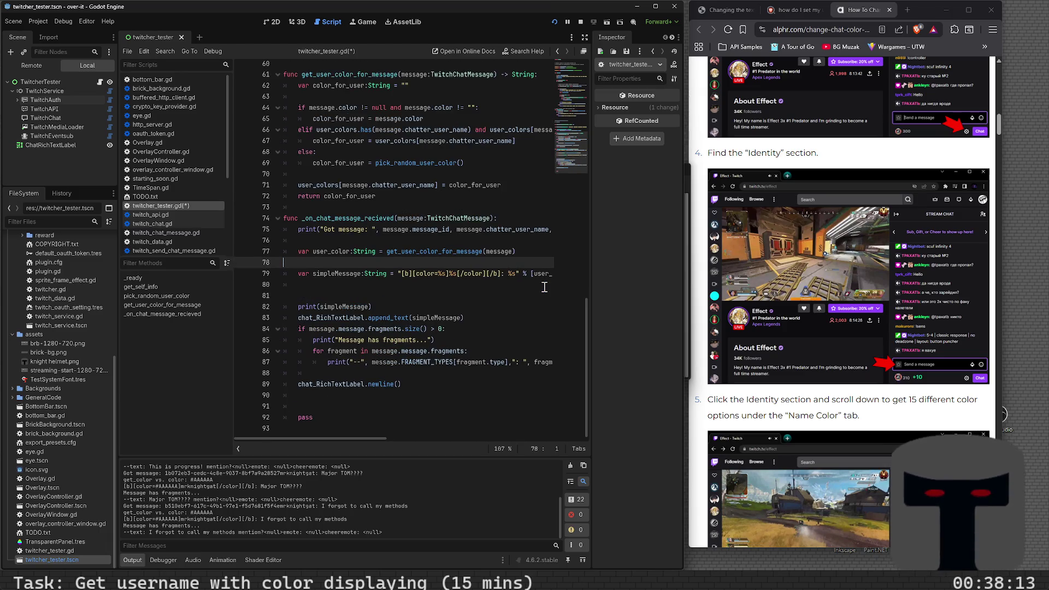
key("ctrl+s")
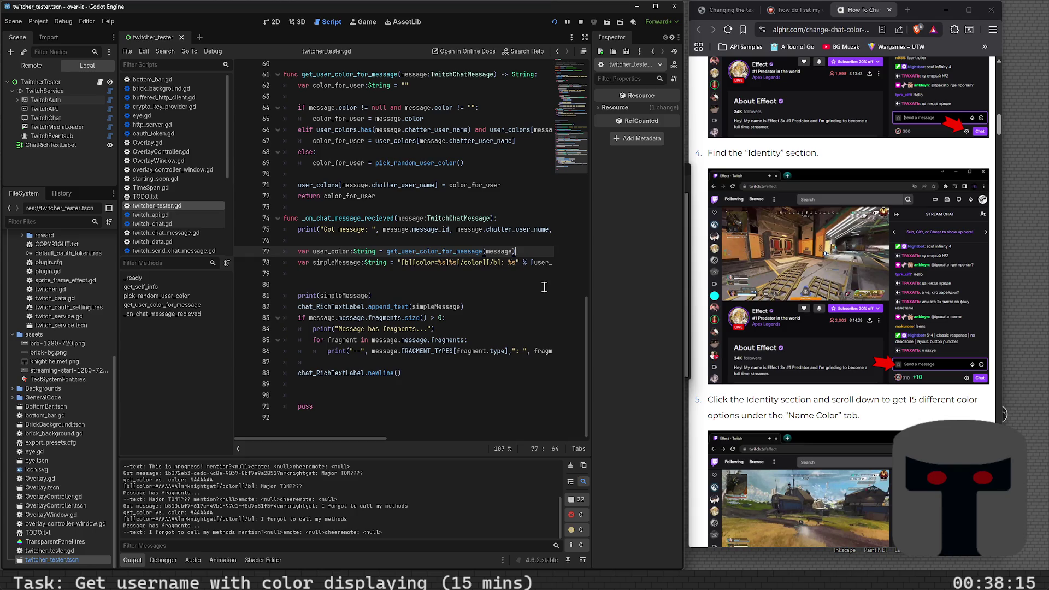
key("F6")
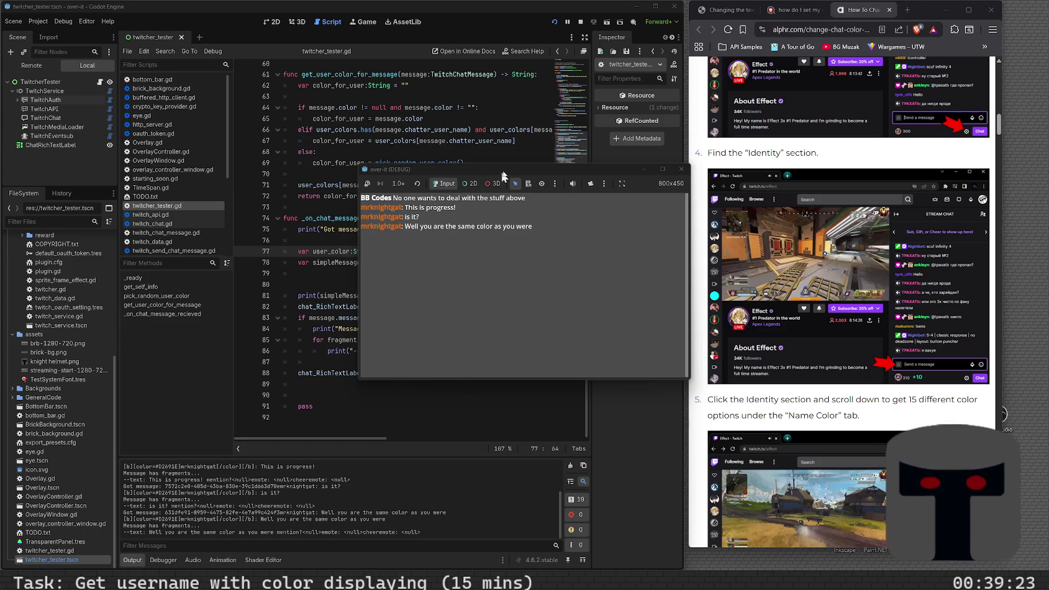
- With usernames now showing in #D2691E, move the game window aside and return to the script
mouse_move(503, 170)
left_mouse_down()
mouse_move(491, 273)
mouse_move(563, 278)
mouse_move(574, 294)
left_mouse_up()
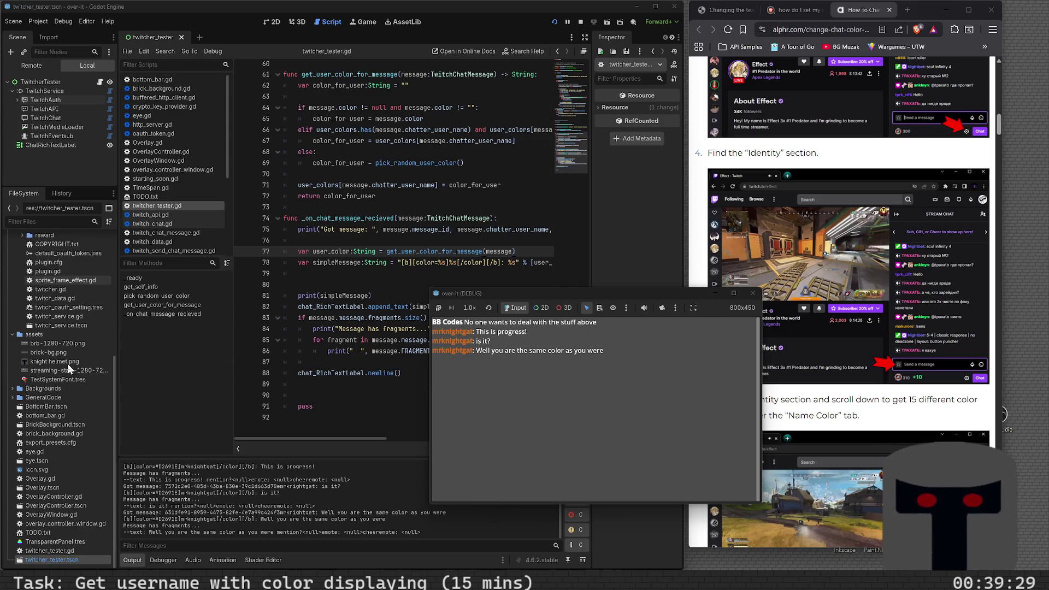
left_click(273, 350)
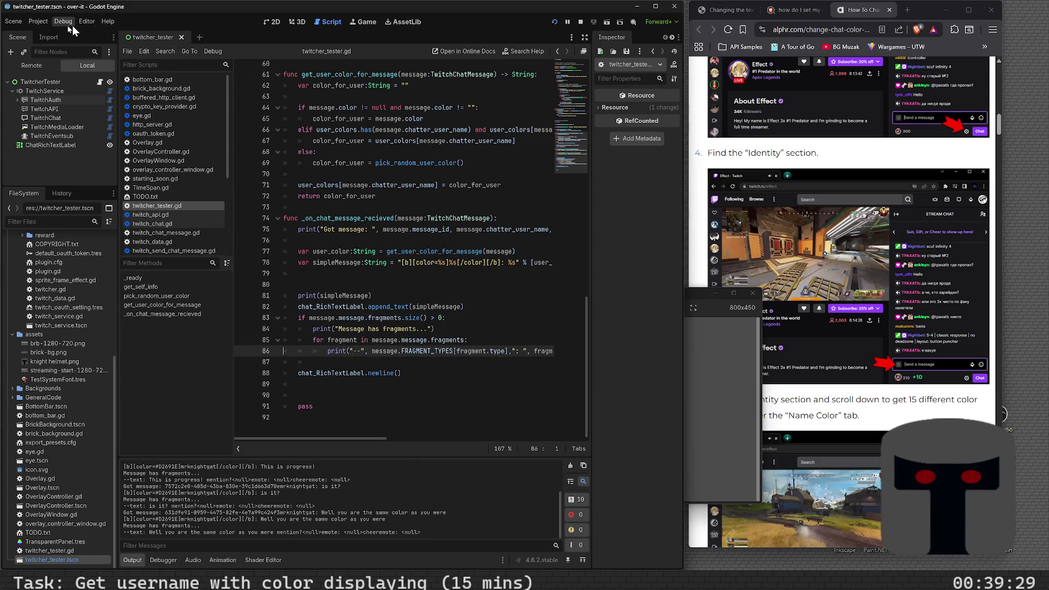
- Open TODO.txt from the project files for editing
left_click(87, 24)
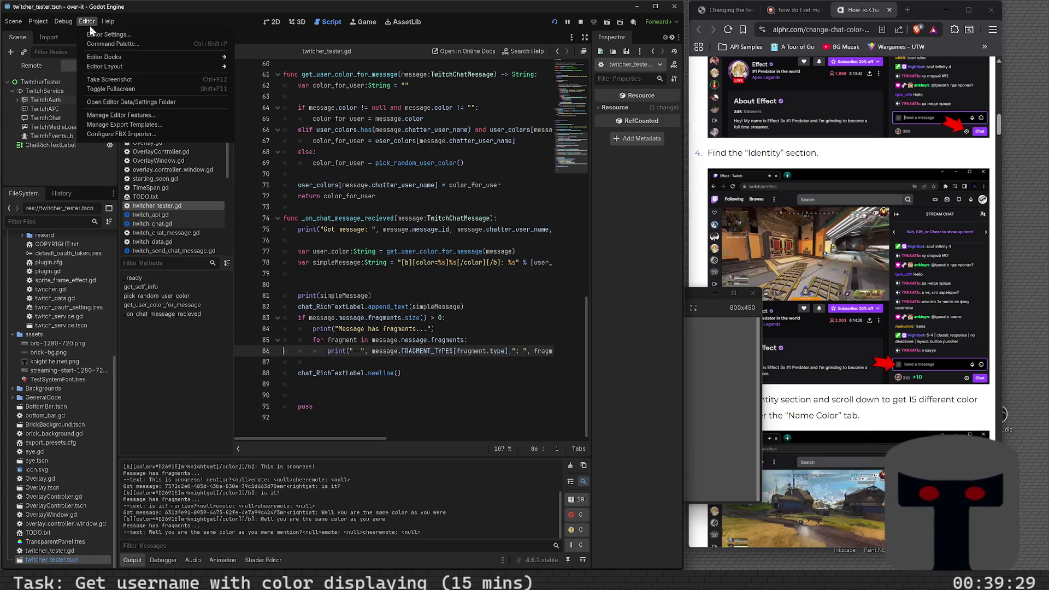
left_click(182, 108)
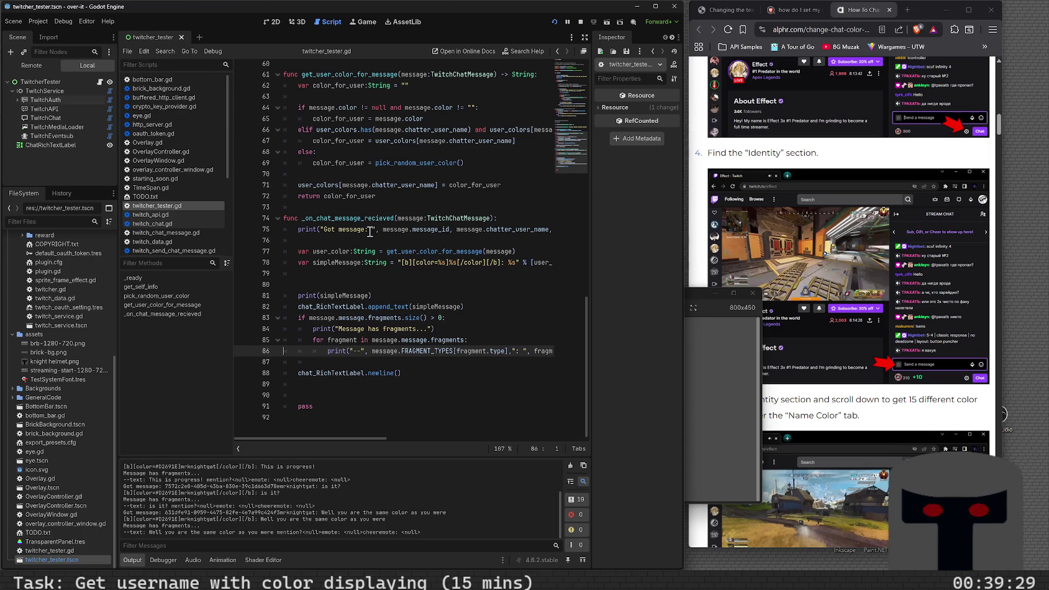
key("ctrl+shift+p")
type("TODO")
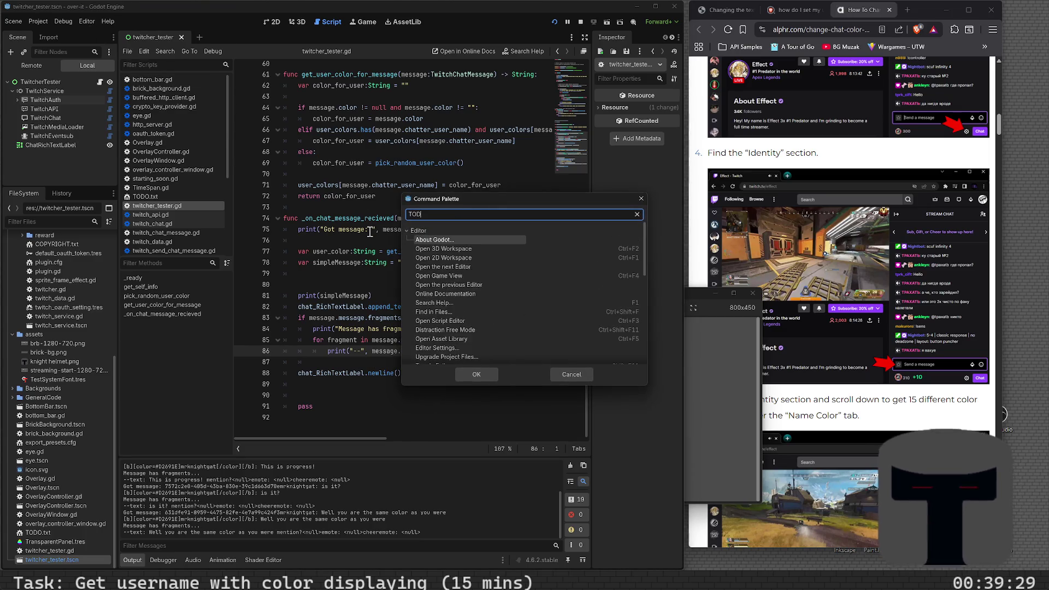
key("Escape")
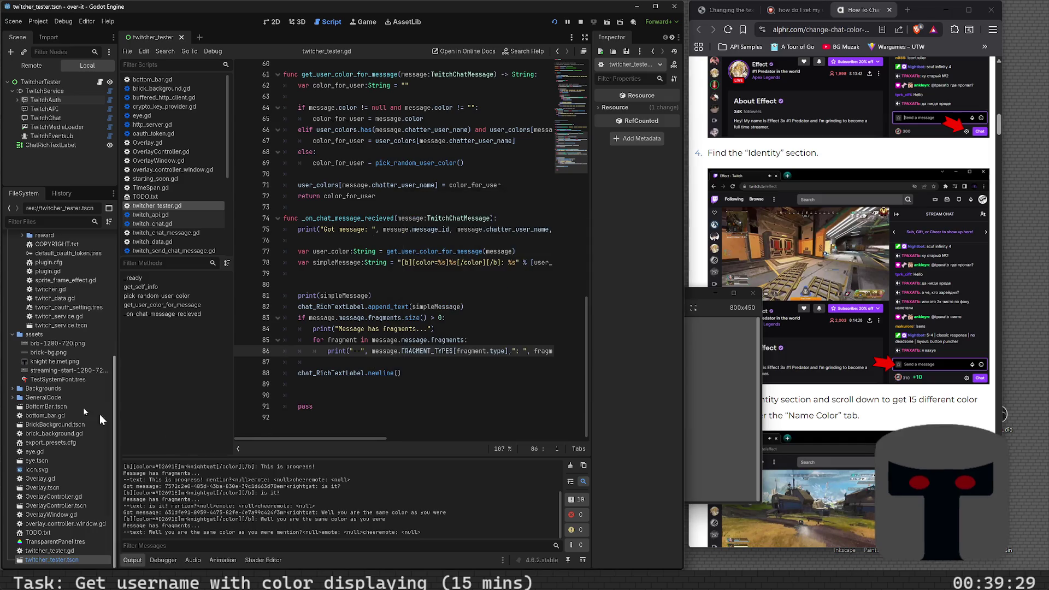
left_click(49, 532)
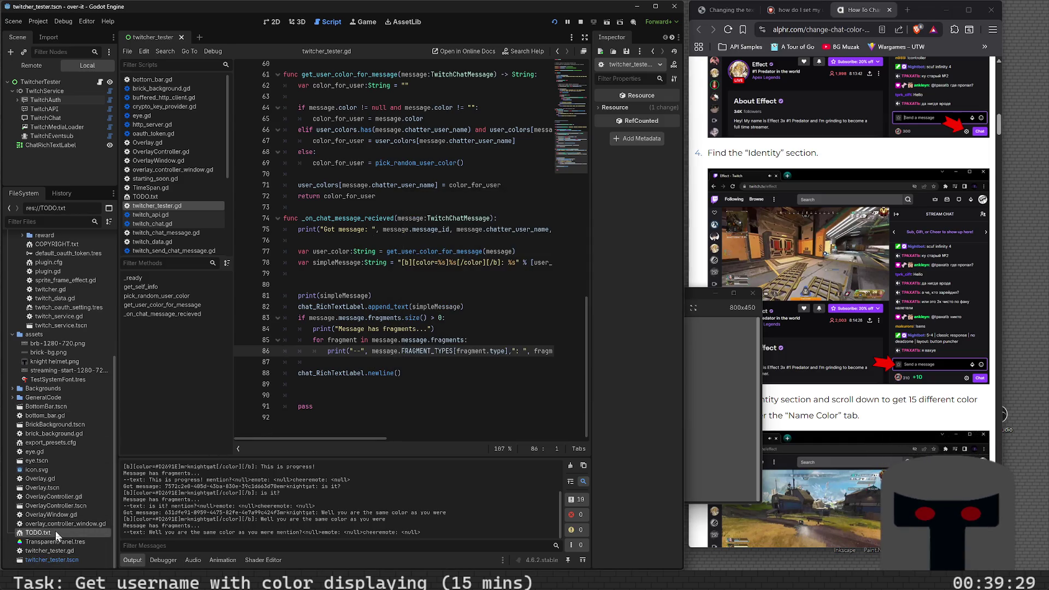
double_click(56, 533)
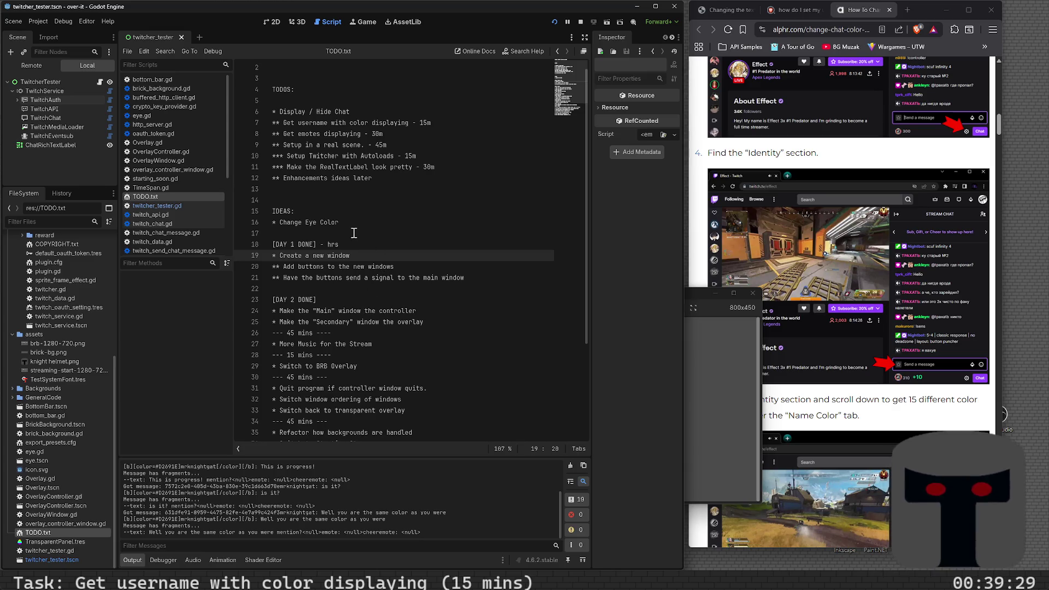
- Delete the ' - hrs' note from the [DAY 1 DONE] heading
left_click(324, 244)
key("Left")
key("Left")
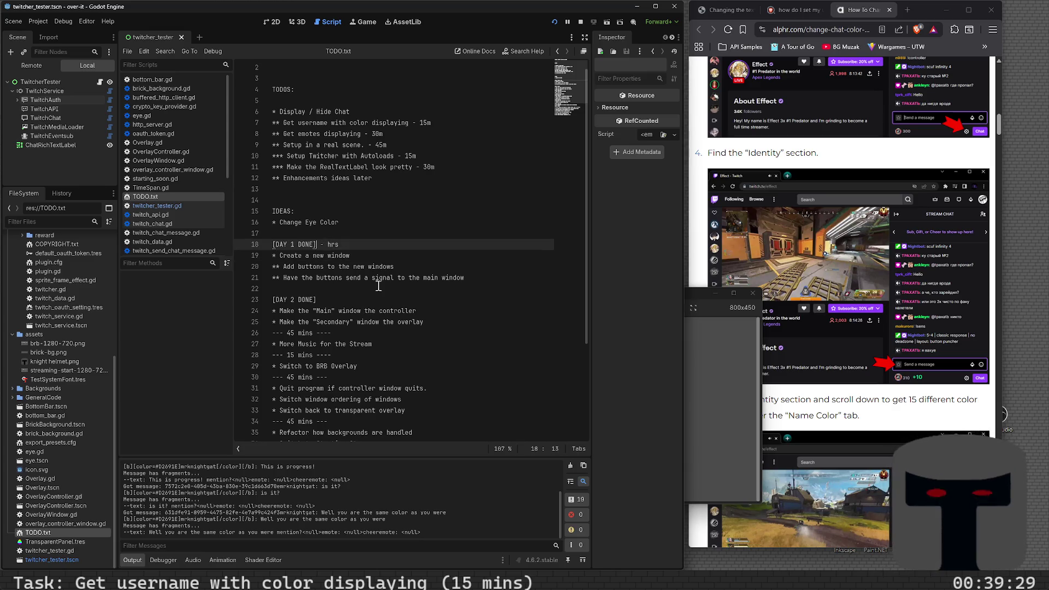
key("shift+End")
key("Delete")
- Add a new '[DAY 4 DONE]' heading at the end of the log
scroll(387, 361, "down", 2)
scroll(387, 361, "down", 2)
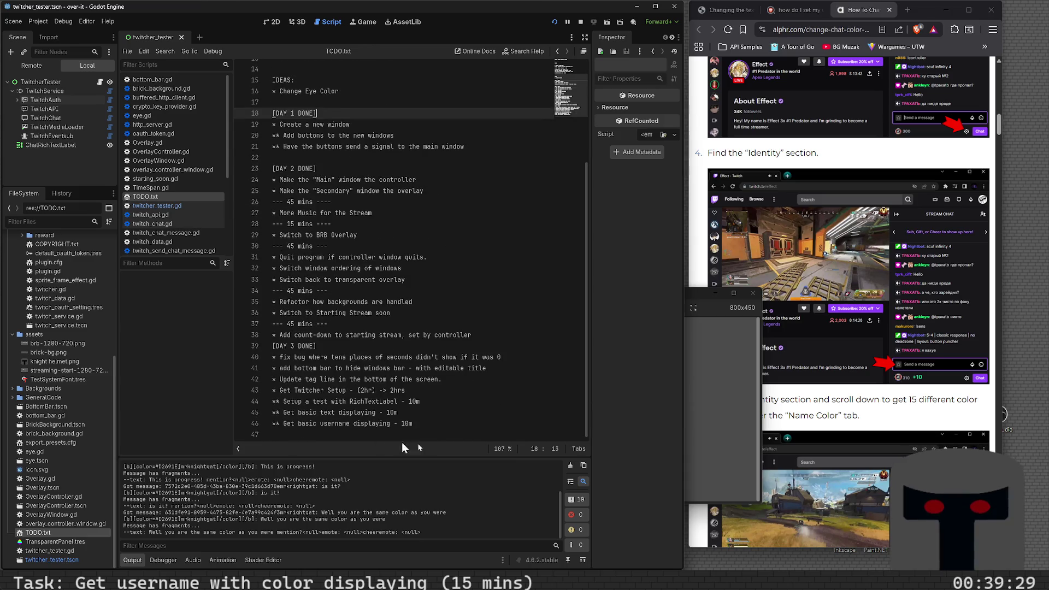
left_click(434, 440)
key("Return")
type("[D")
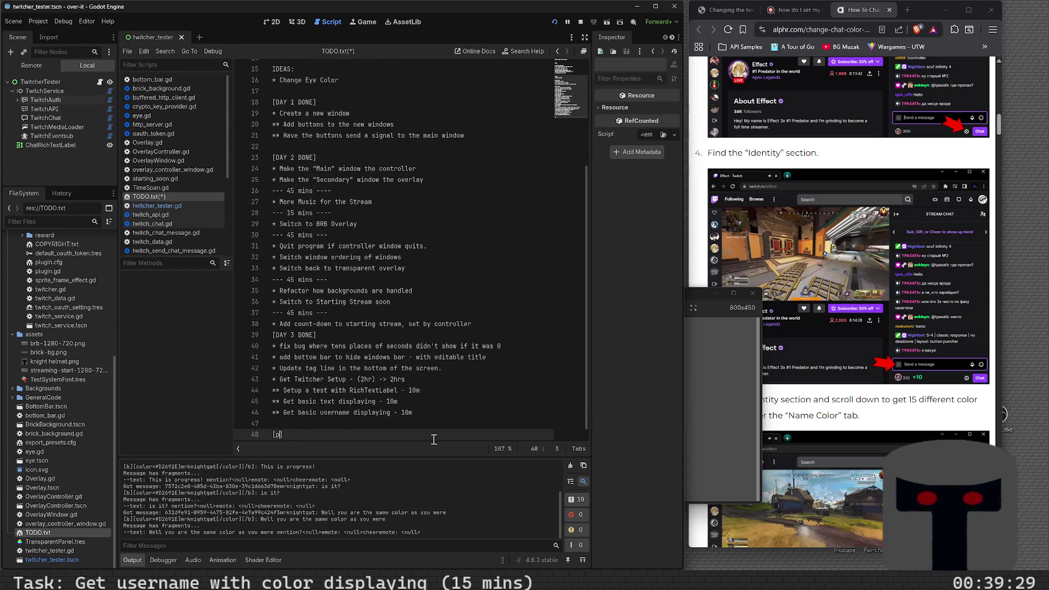
type("AY 4 ")
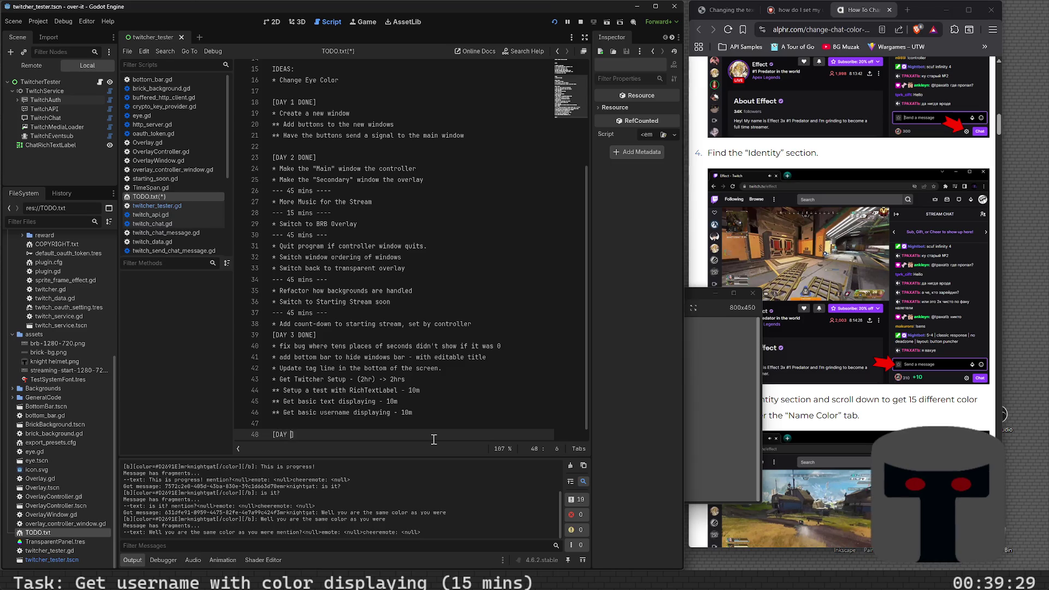
type("DONE]")
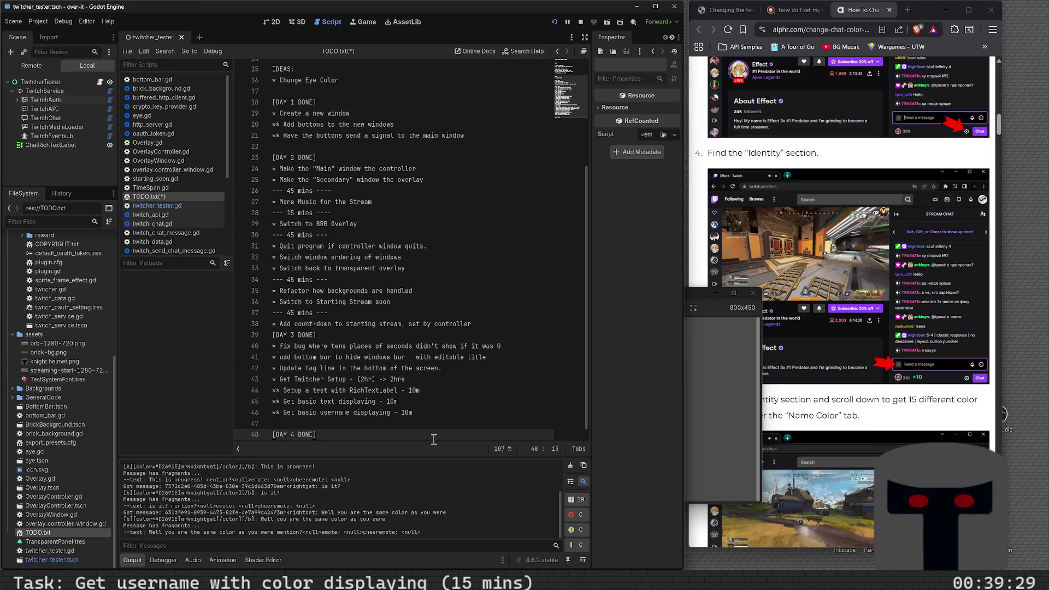
- Move the 'Get username with color displaying' task under [DAY 4 DONE]
scroll(433, 437, "up", 5)
scroll(431, 492, "up", 5)
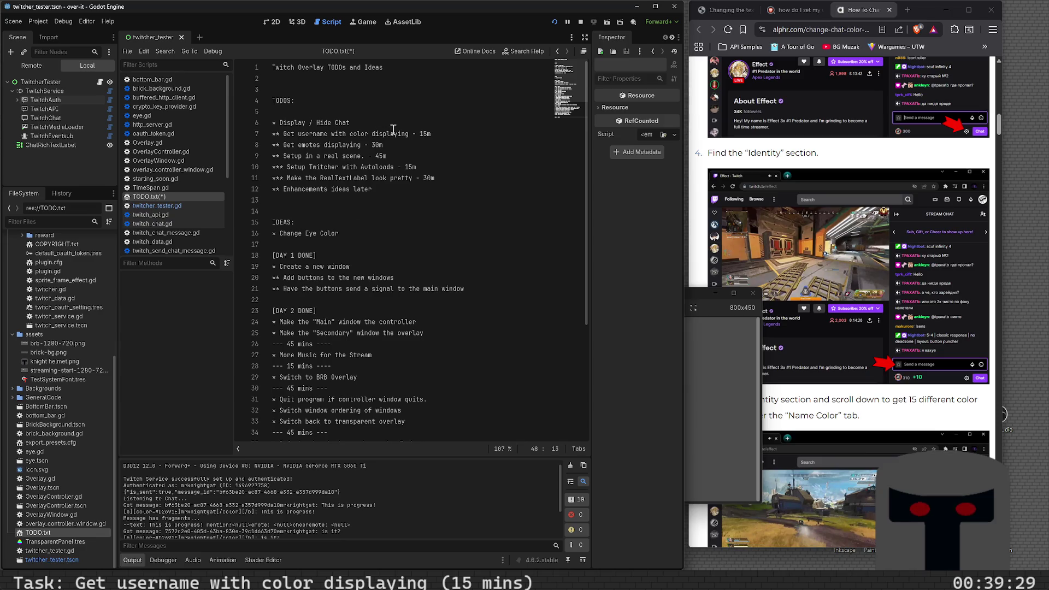
left_click(456, 137)
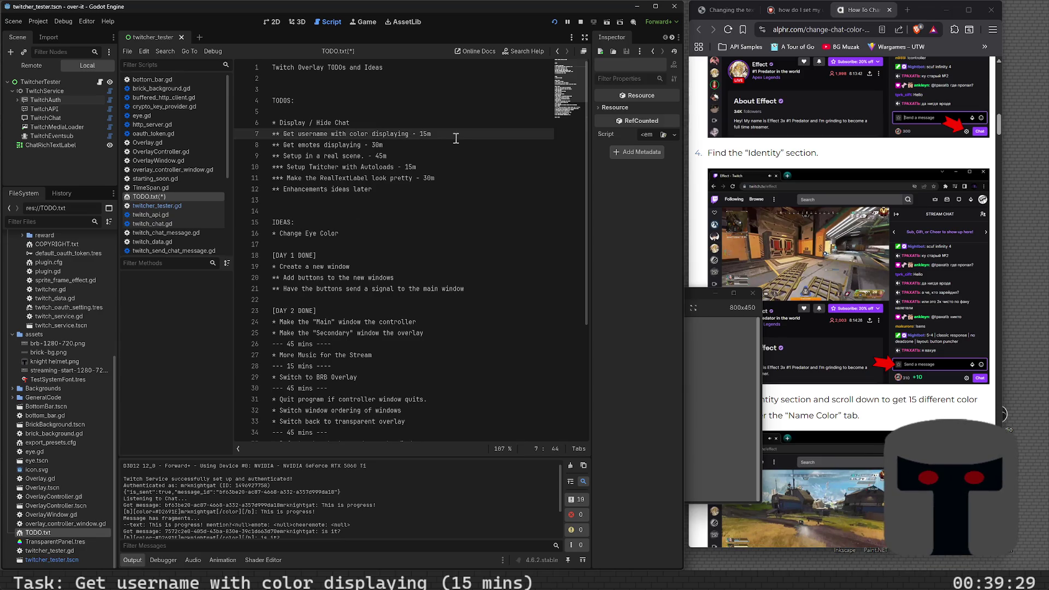
key("shift+Home")
key("ctrl+c")
scroll(388, 270, "down", 5)
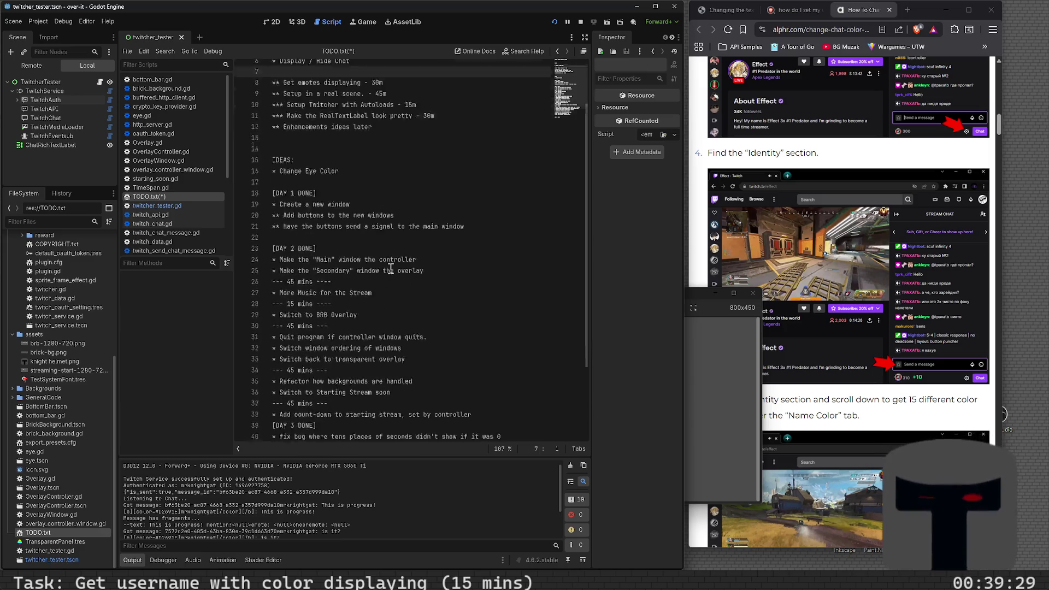
left_click(346, 432)
key("ctrl+v")
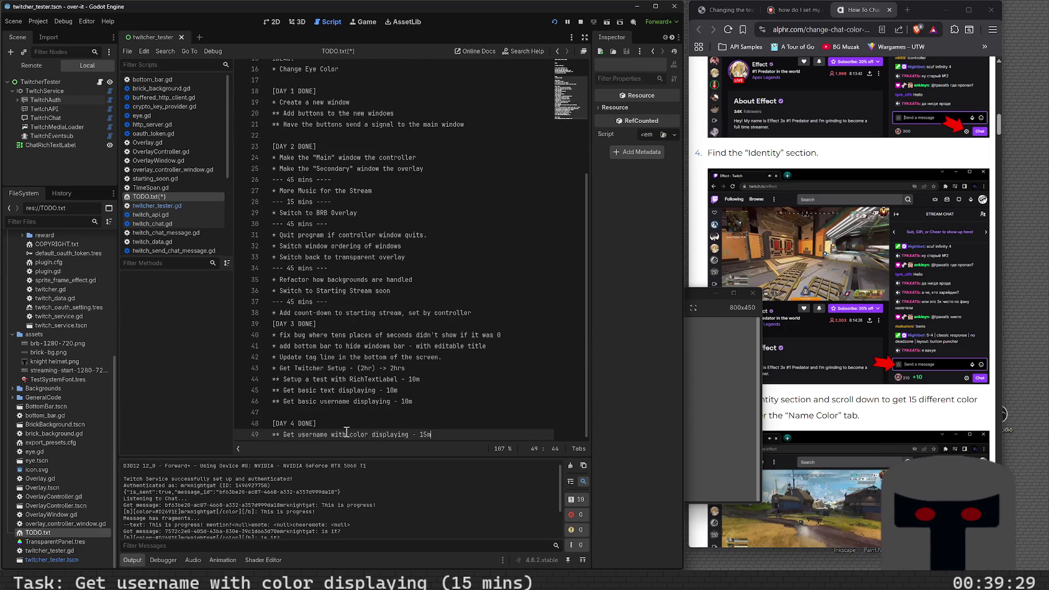
key("Up")
key("Up")
scroll(350, 382, "up", 5)
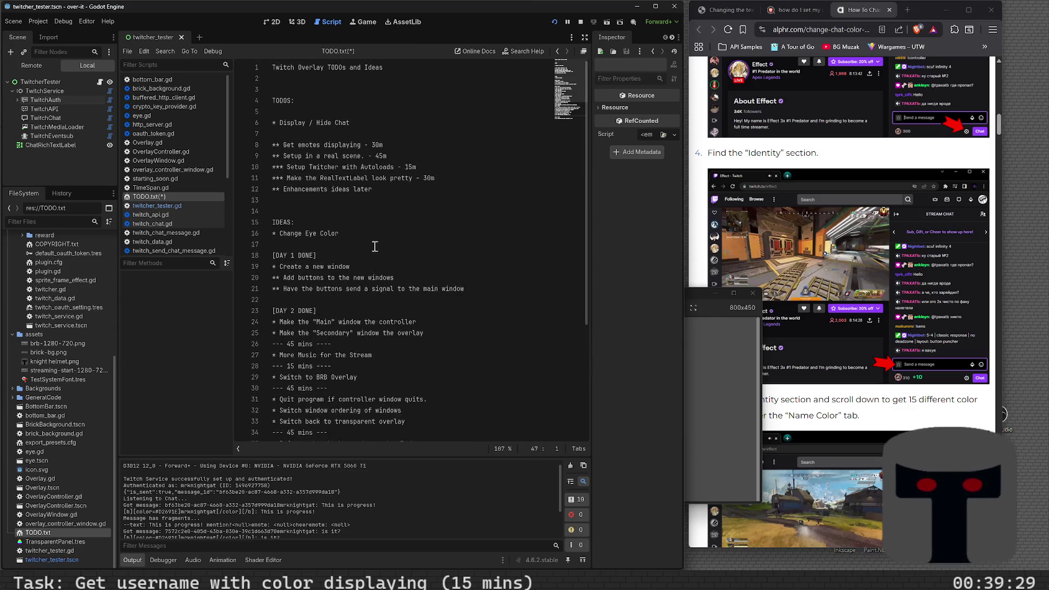
- Select the 'Get emotes displaying' task name in the TODOS list
left_click(399, 146)
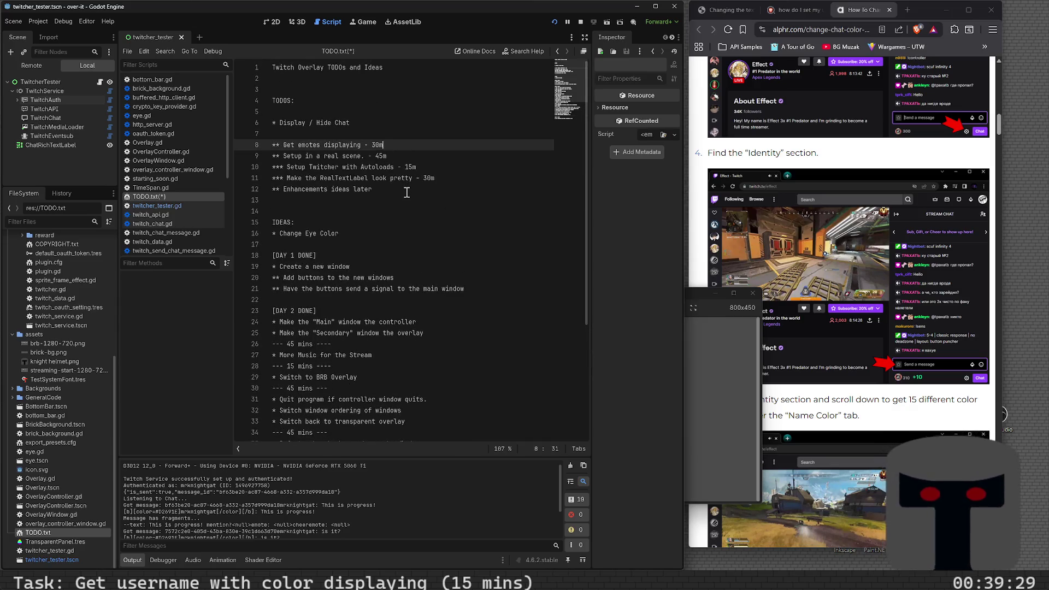
key("shift+Home")
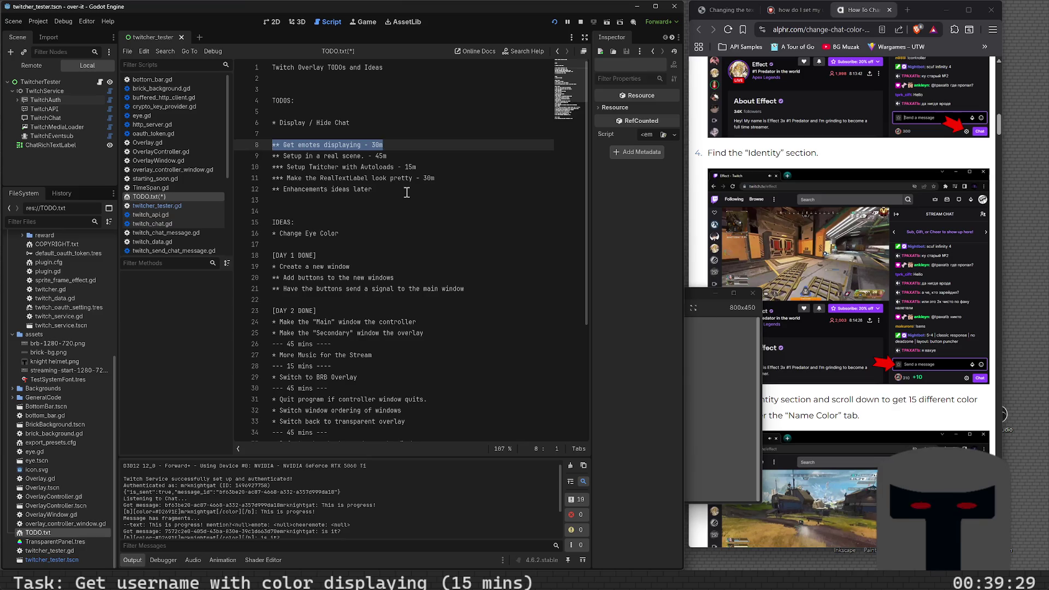
key("Left")
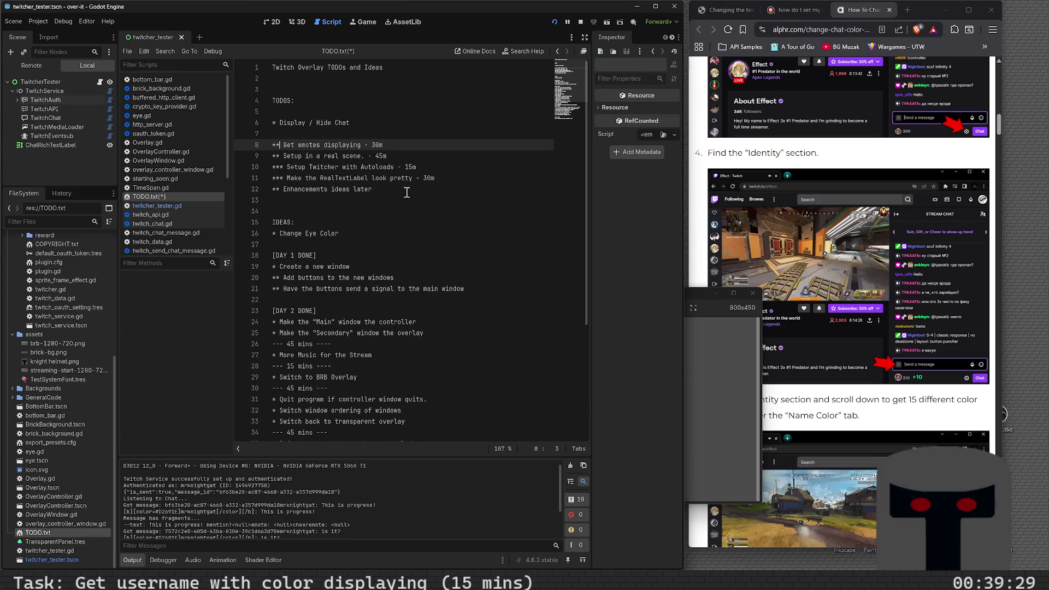
key("shift+End")
key("shift+Left")
key("shift+Left")
key("shift+Left")
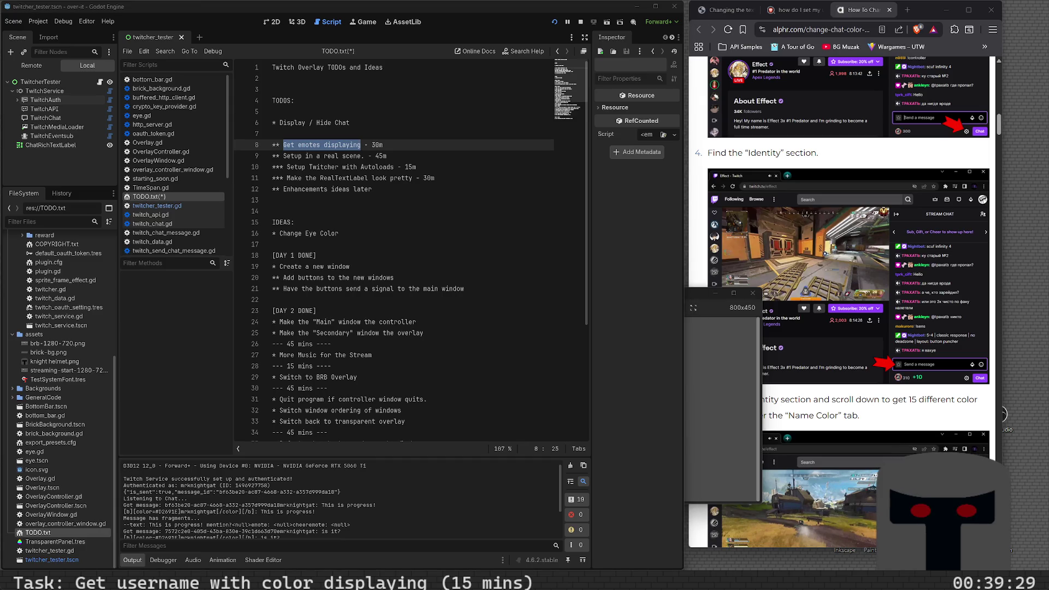
- Append the time note '? 20m' to the day 4 username-colour task
scroll(382, 230, "down", 5)
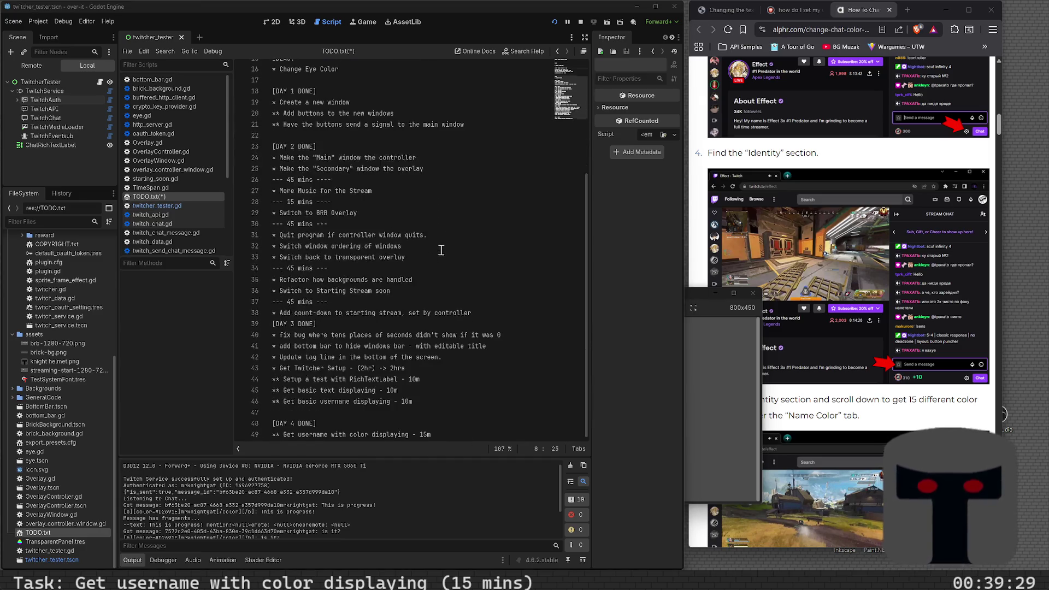
left_click(424, 434)
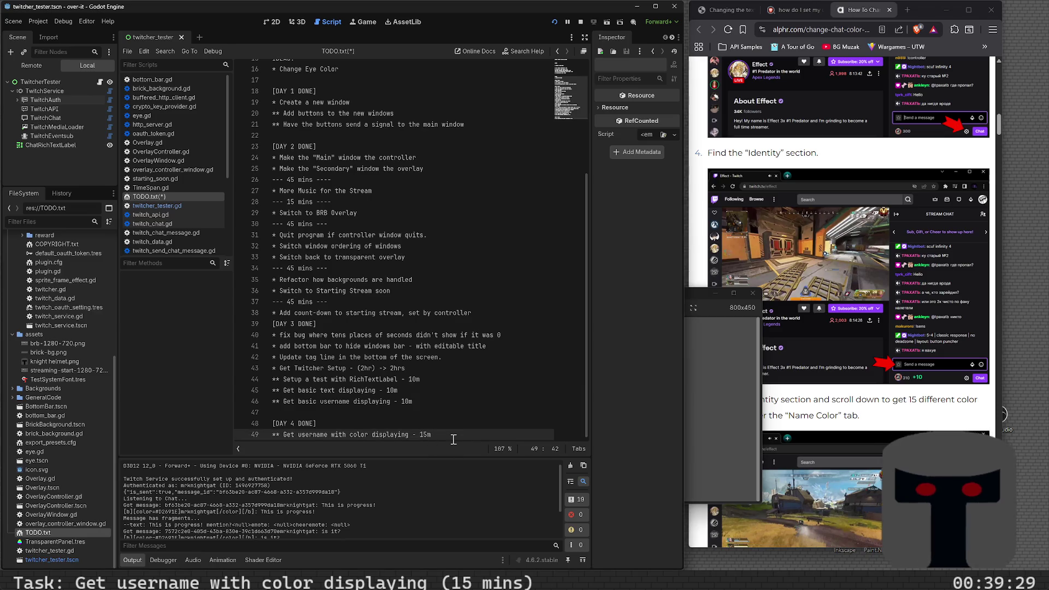
type("-> 20 m")
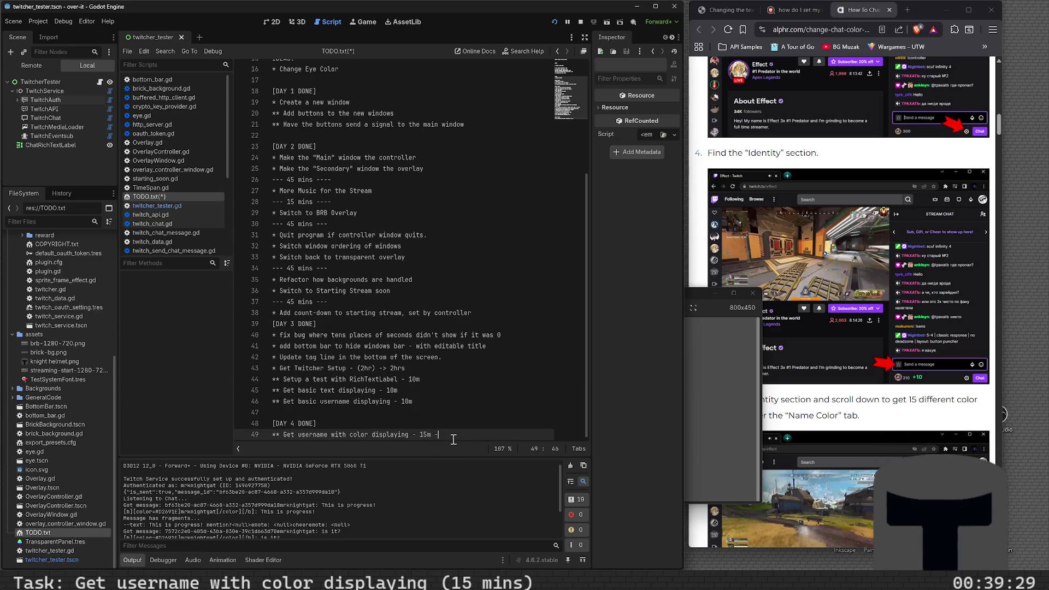
key("BackSpace")
key("BackSpace")
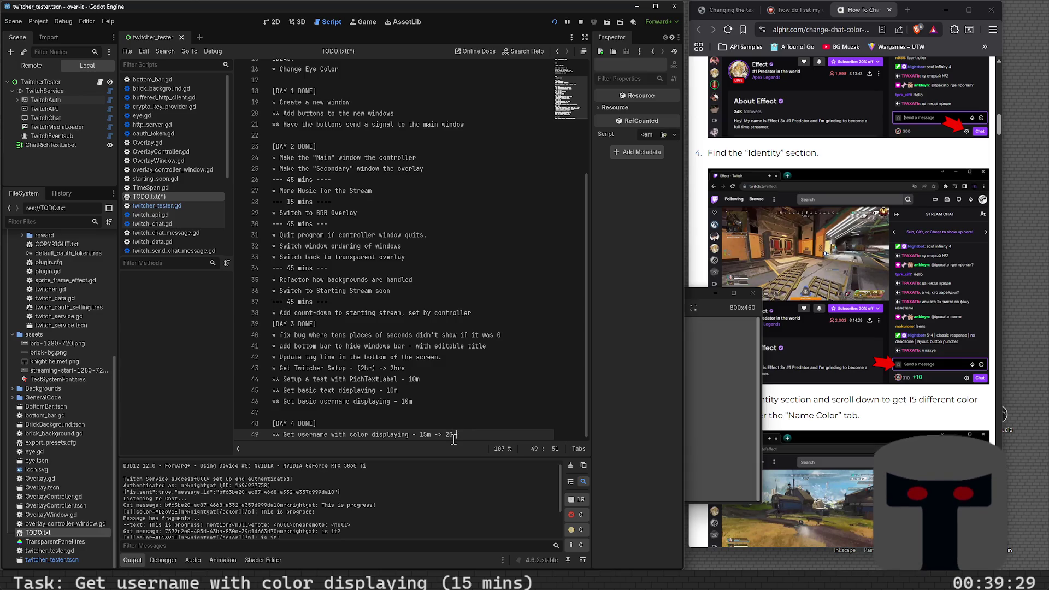
type("m")
key("BackSpace")
key("BackSpace")
key("BackSpace")
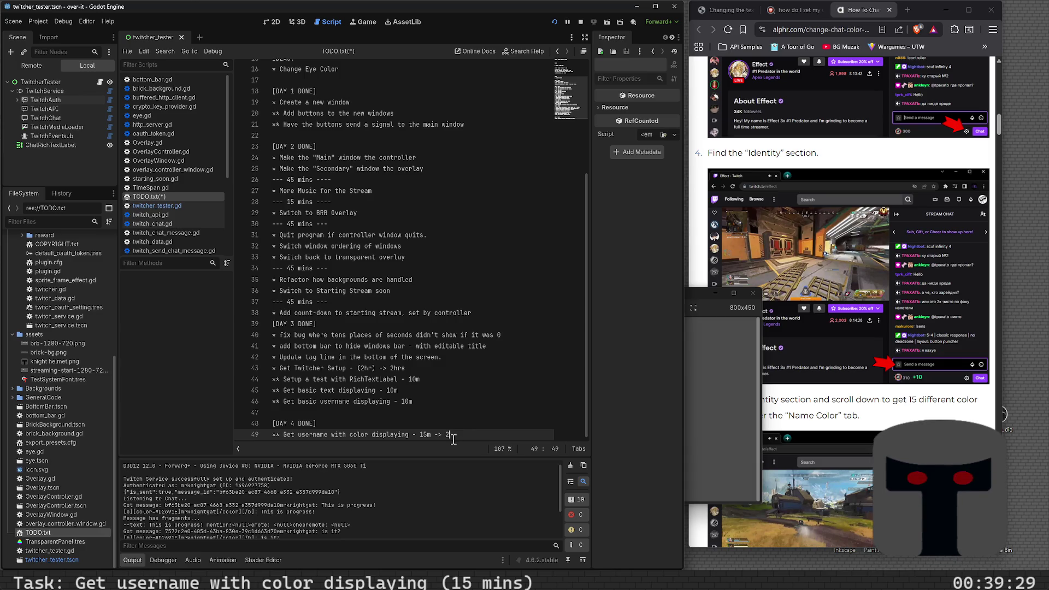
type("20m+")
key("BackSpace")
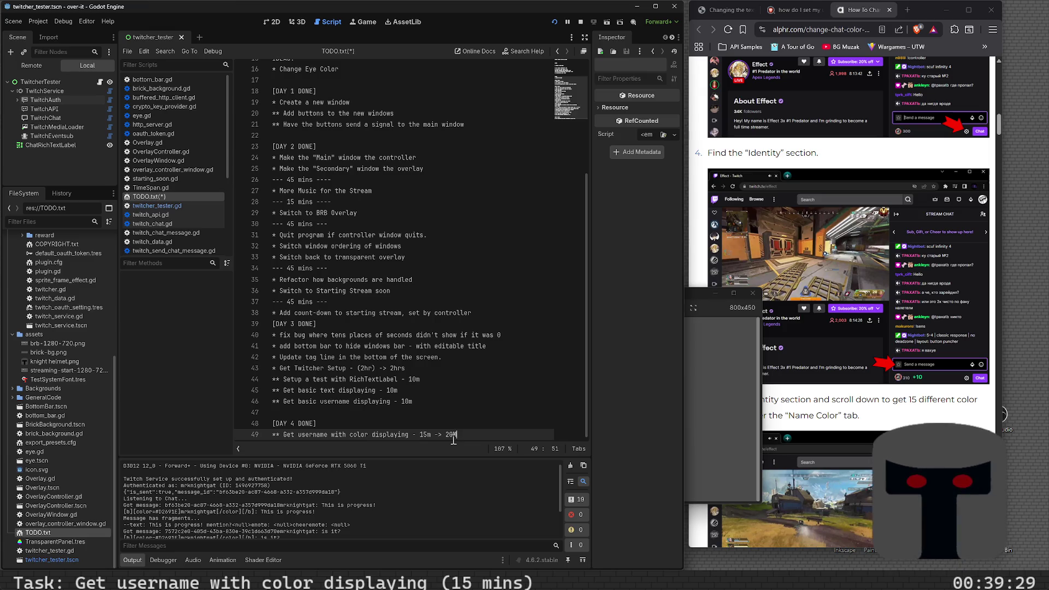
key("BackSpace")
key("BackSpace")
key("BackSpace")
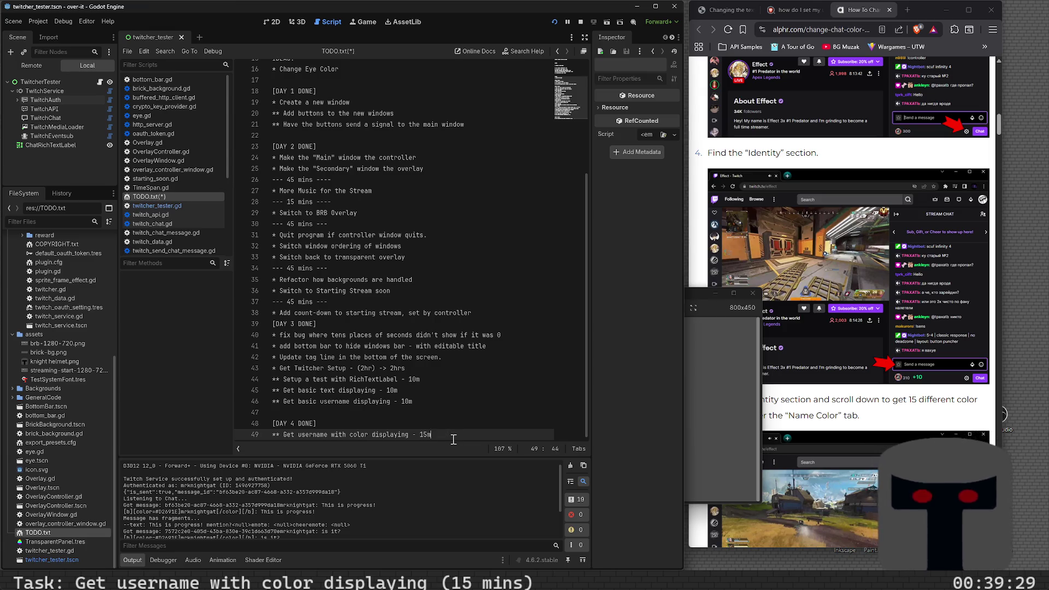
type("? 20m")
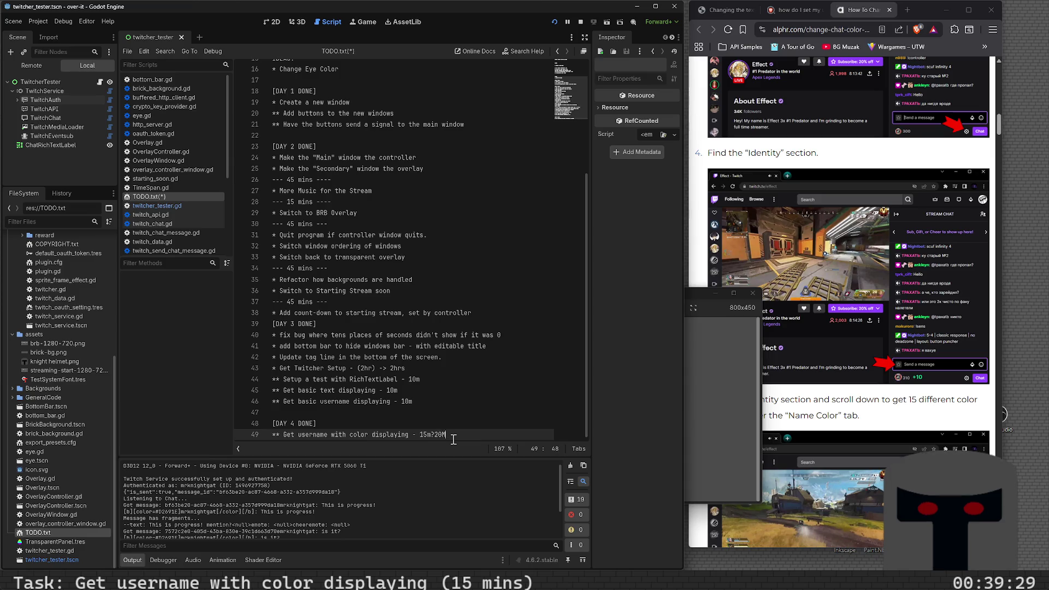
key("Return")
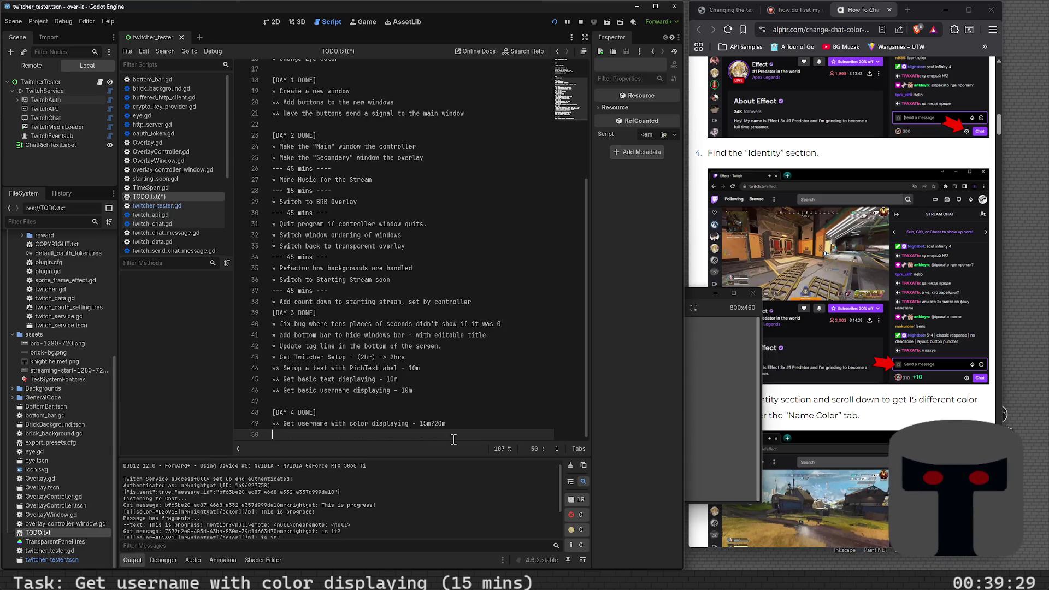
scroll(281, 149, "up", 6)
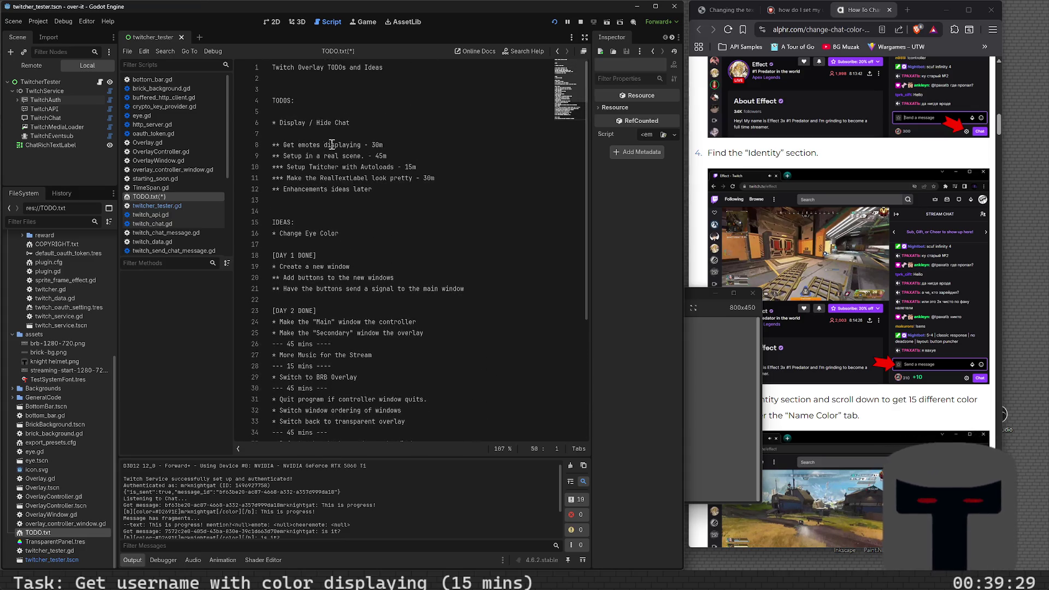
- Save the updated TODO.txt log with Ctrl+S
left_click(386, 145)
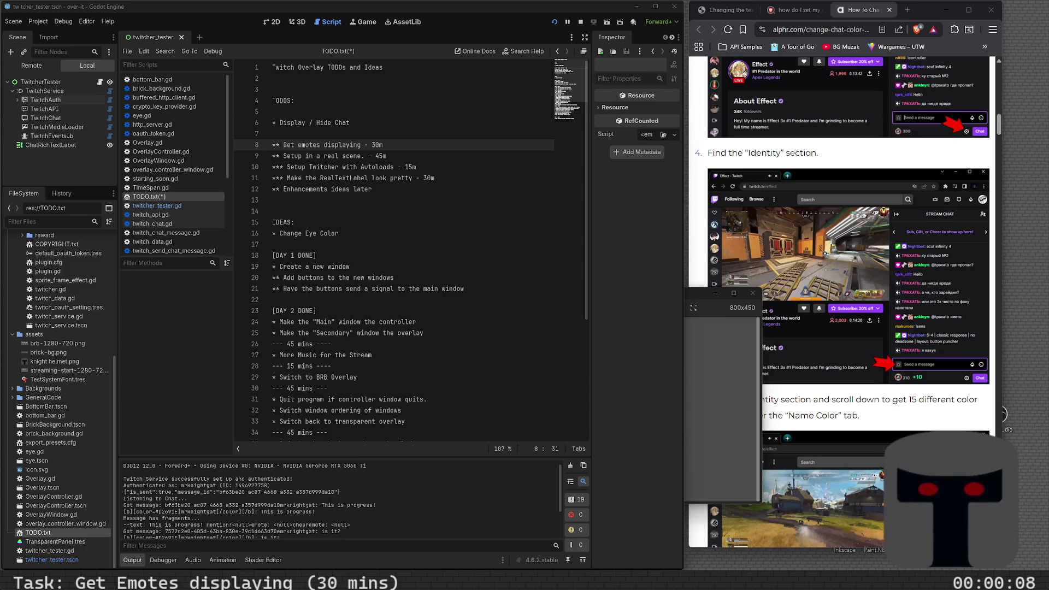
left_click(442, 211)
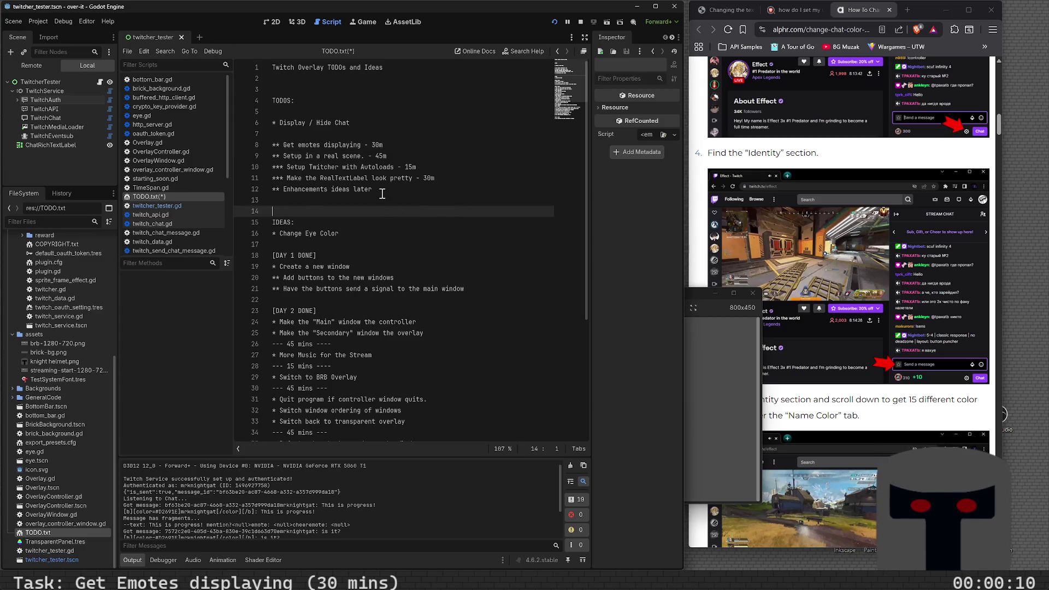
key("ctrl+s")
left_click(380, 133)
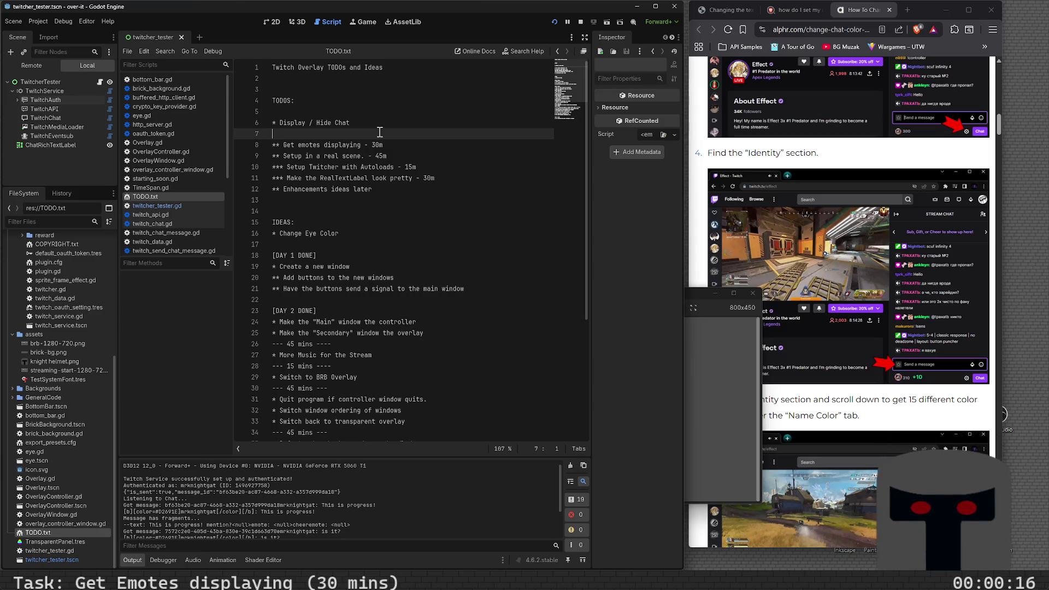
left_click(908, 10)
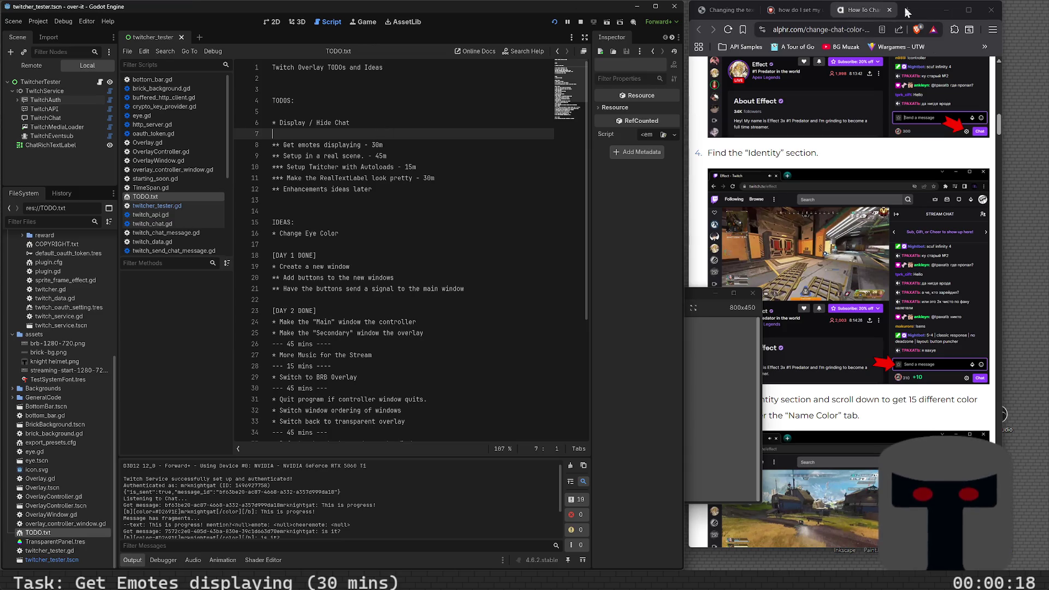
- Search Brave for 'real time voice filter'
type("real t")
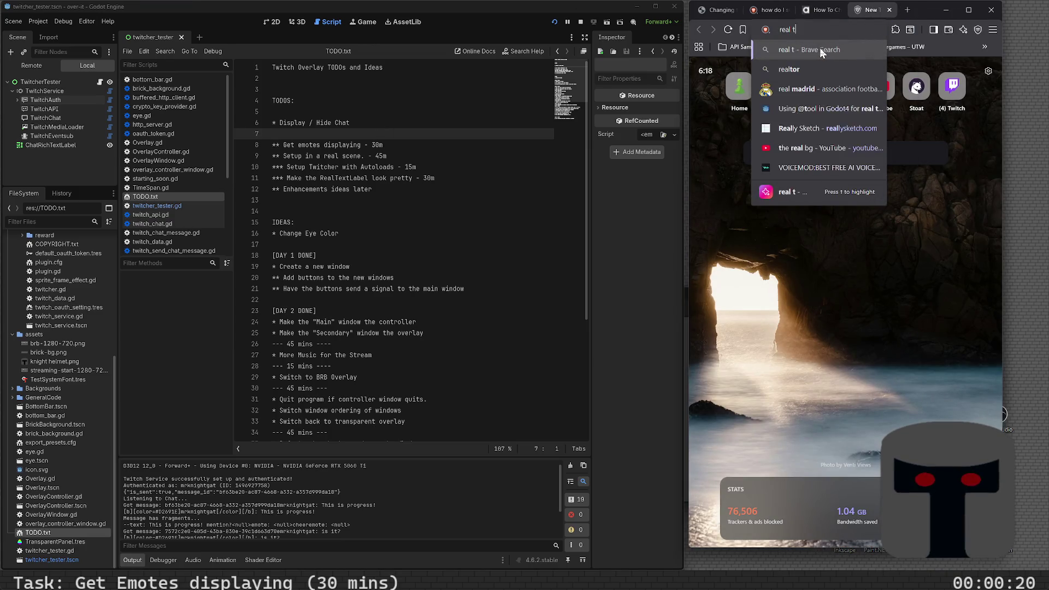
type("ime voice filter")
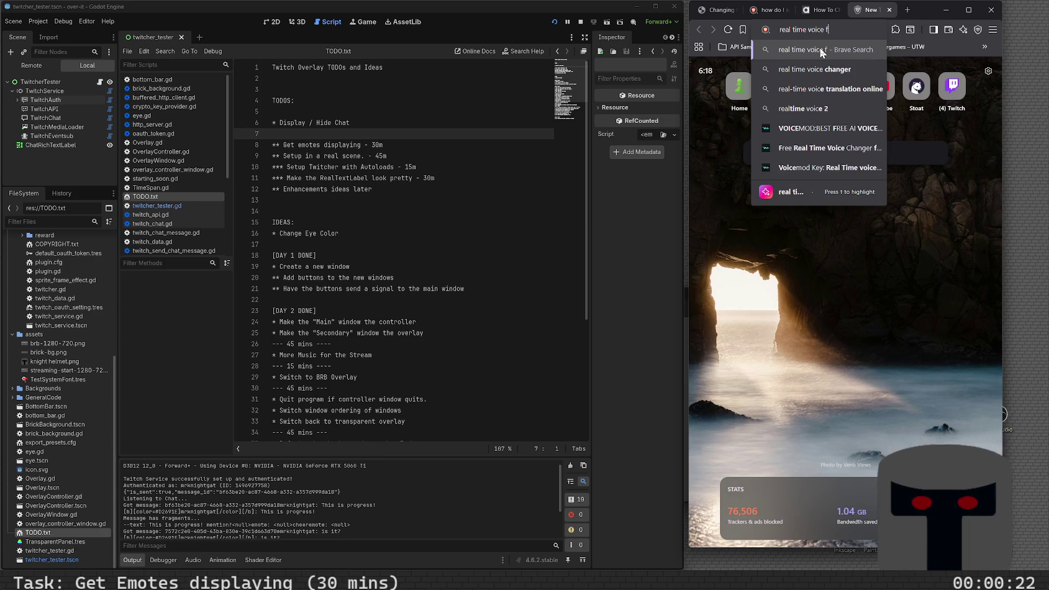
key("Return")
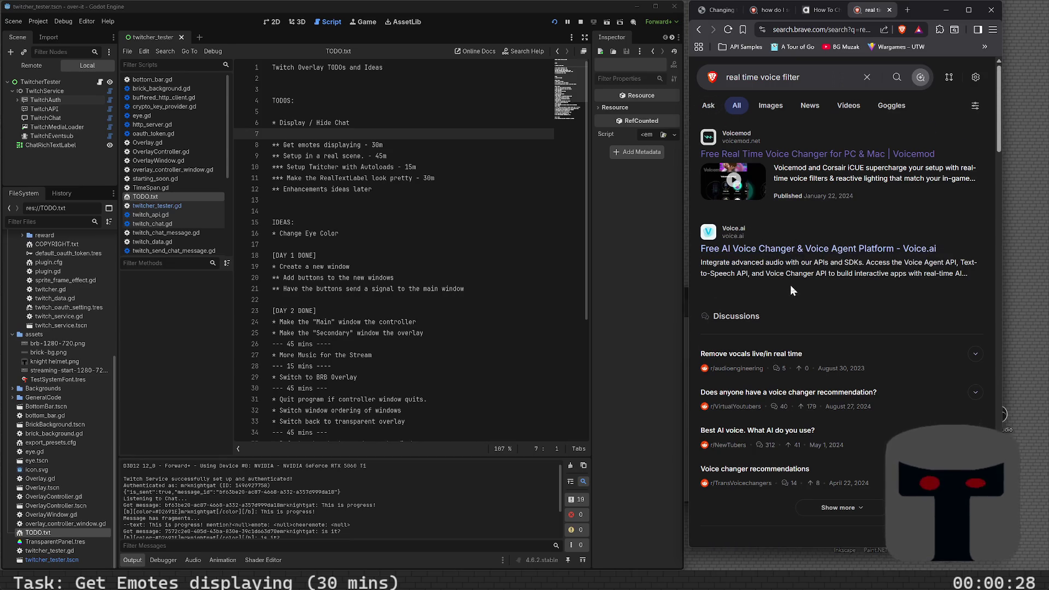
scroll(790, 284, "down", 5)
scroll(791, 291, "down", 3)
scroll(791, 290, "up", 10)
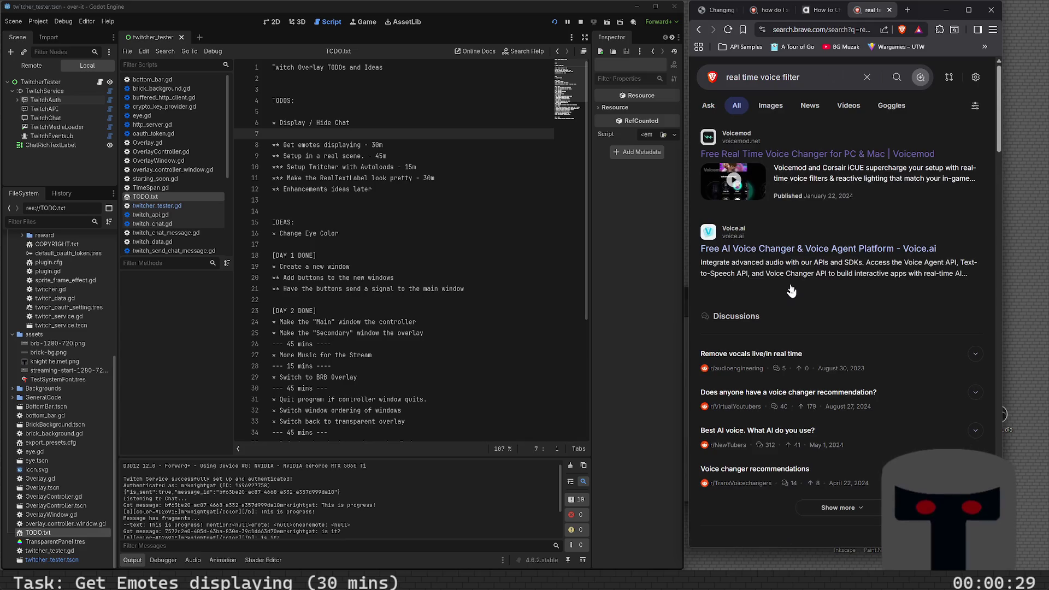
- Refine the search to 'real time voice filter local' and expand the AI answer
left_click(813, 83)
type("local")
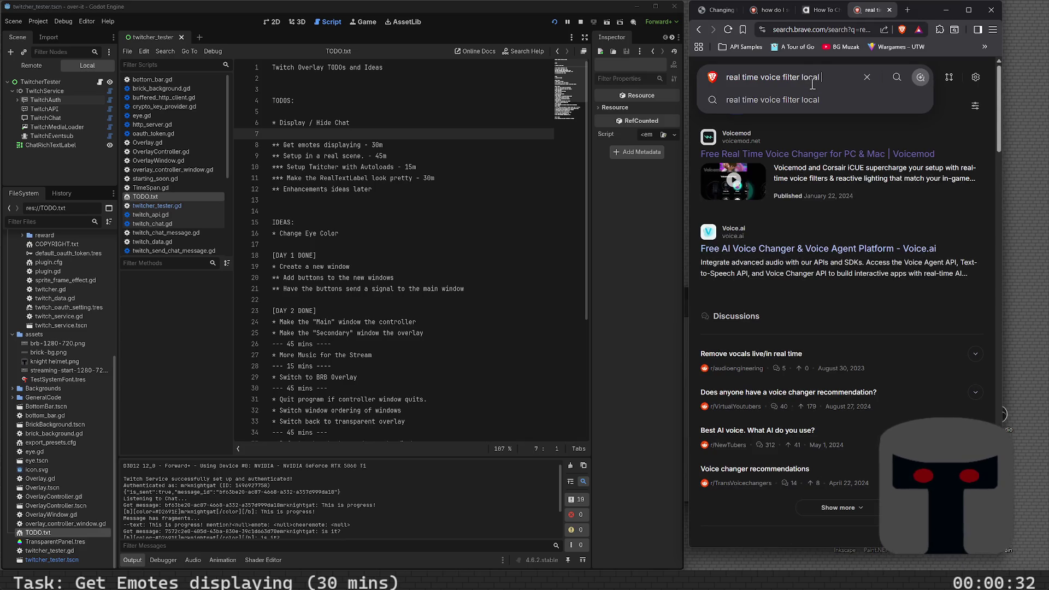
key("Return")
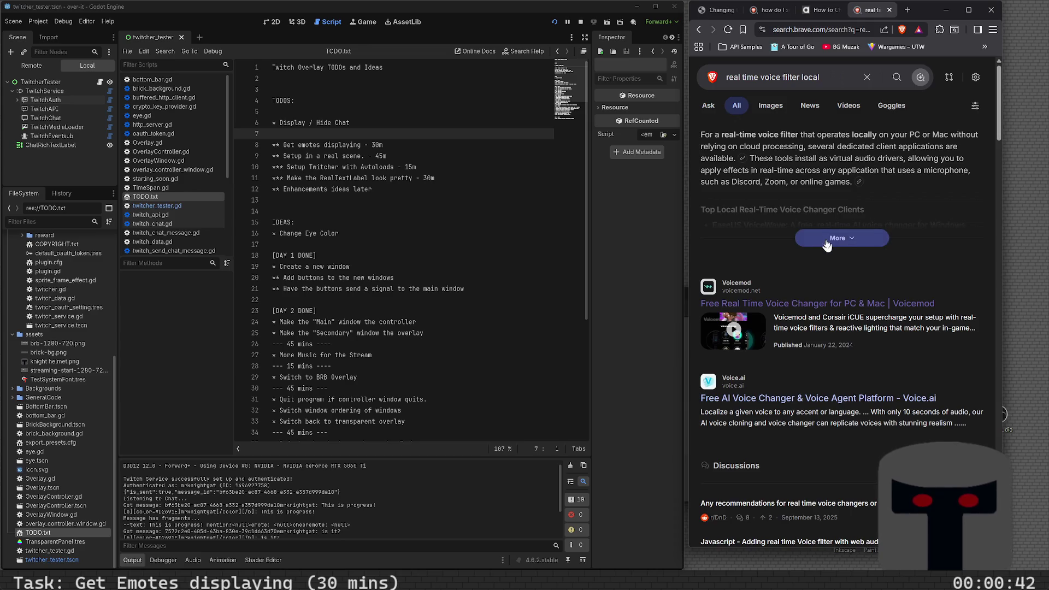
left_click(837, 238)
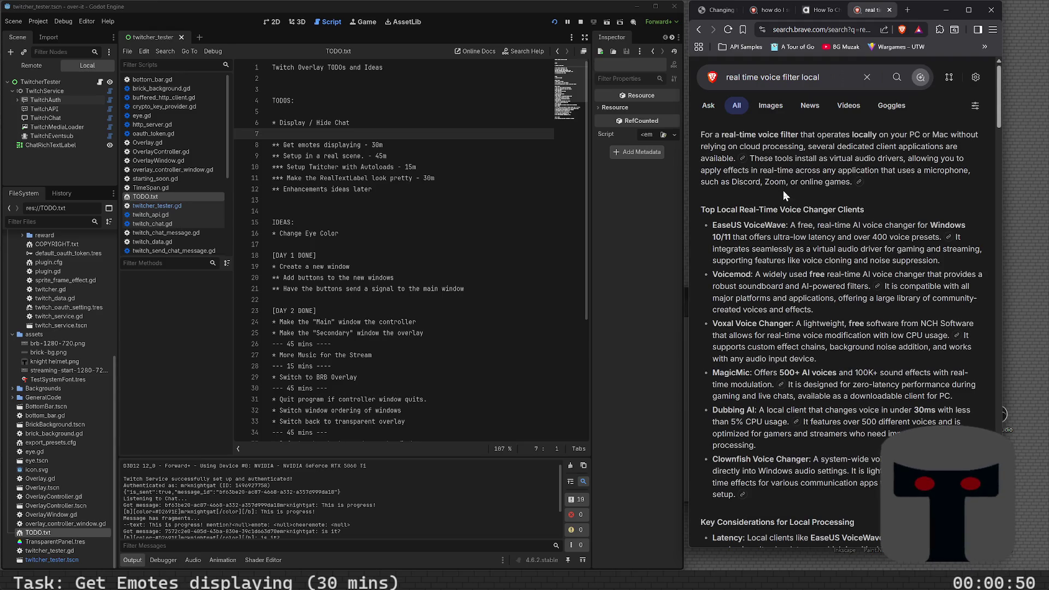
scroll(783, 190, "down", 2)
scroll(782, 190, "up", 2)
scroll(782, 190, "down", 3)
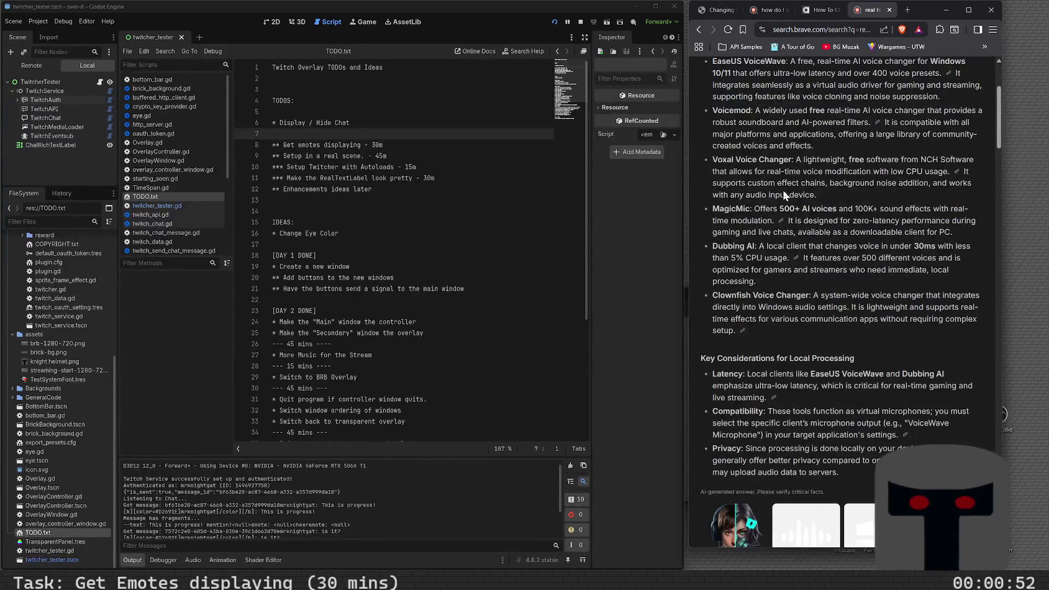
scroll(782, 190, "up", 3)
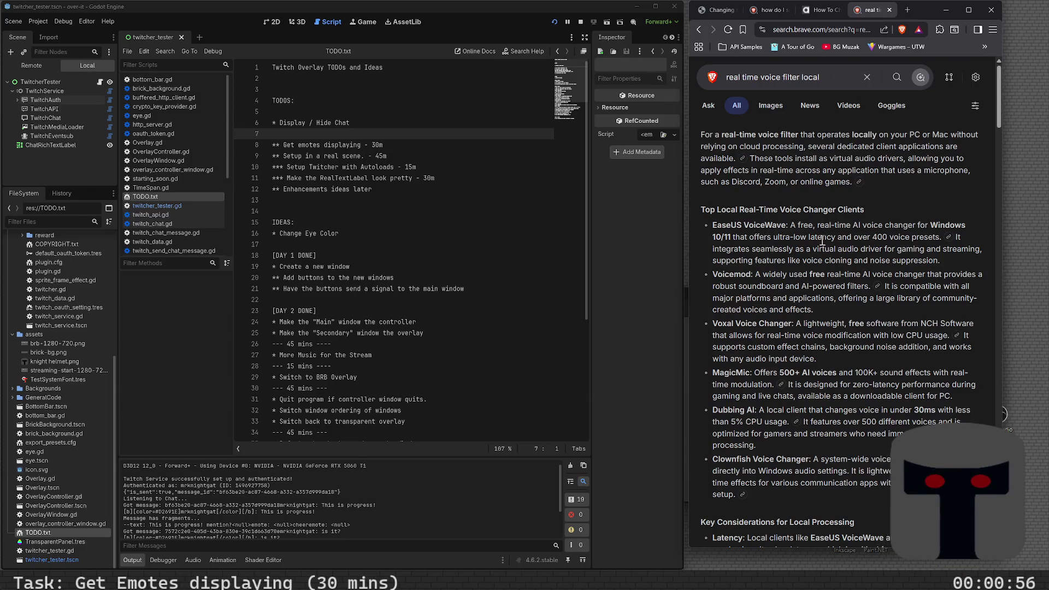
right_click(950, 243)
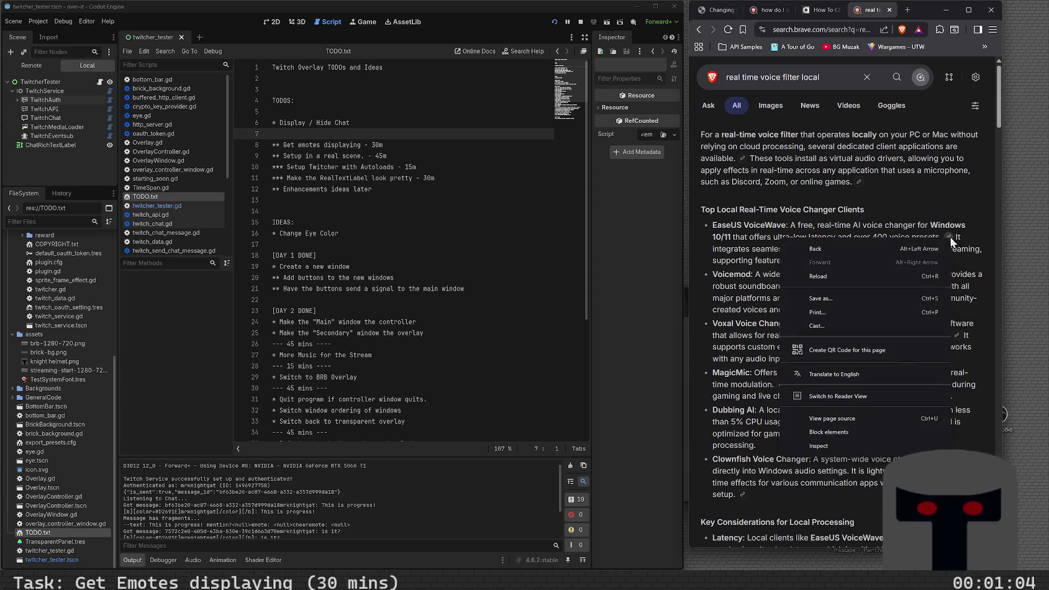
key("Escape")
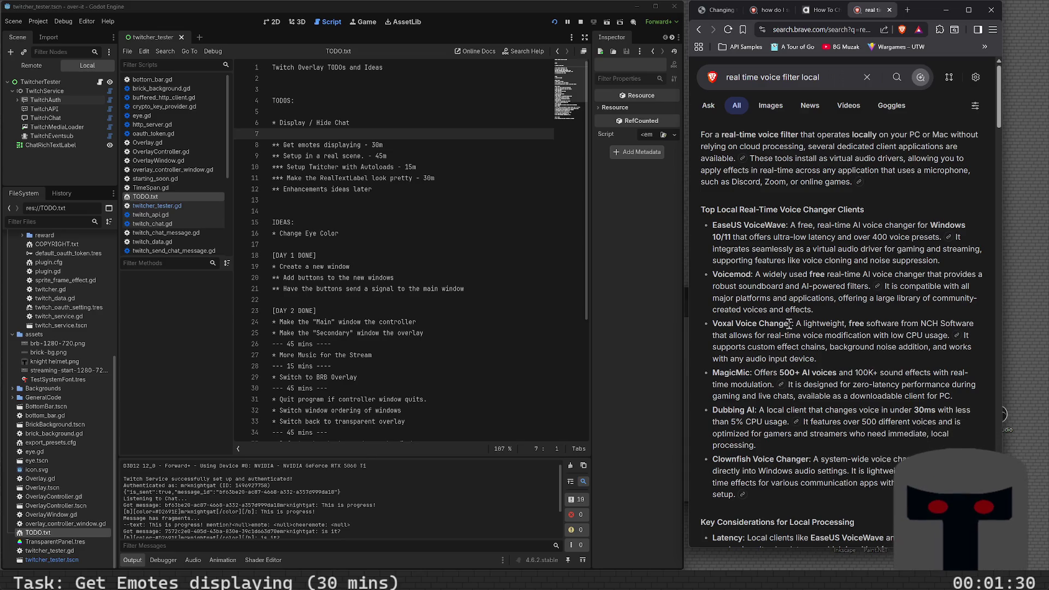
- Close the alphr chat-colour guide and older search tabs, switching to bbcode.org
left_click(827, 11)
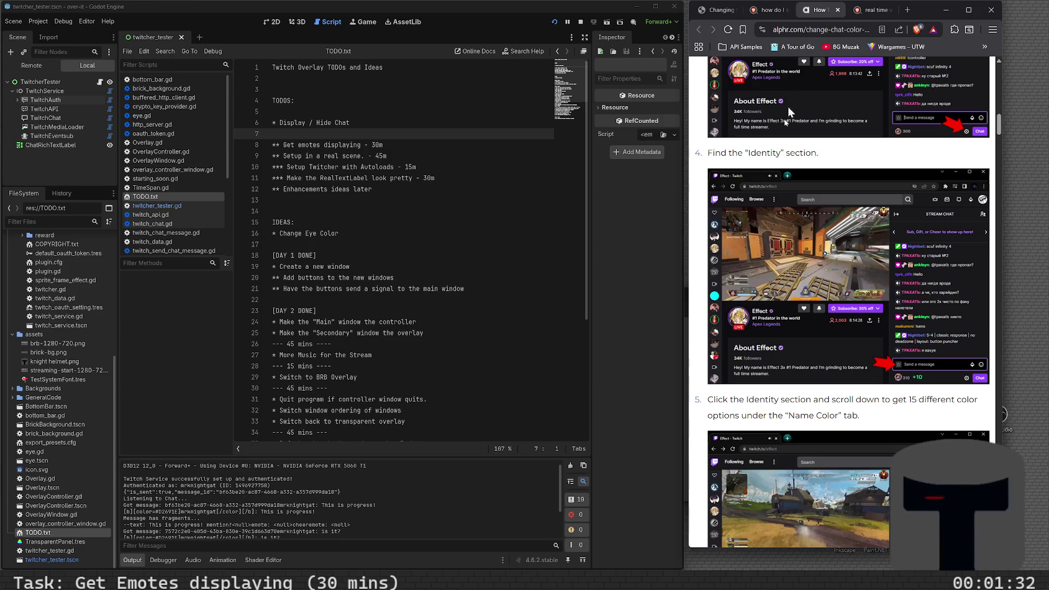
left_click(837, 10)
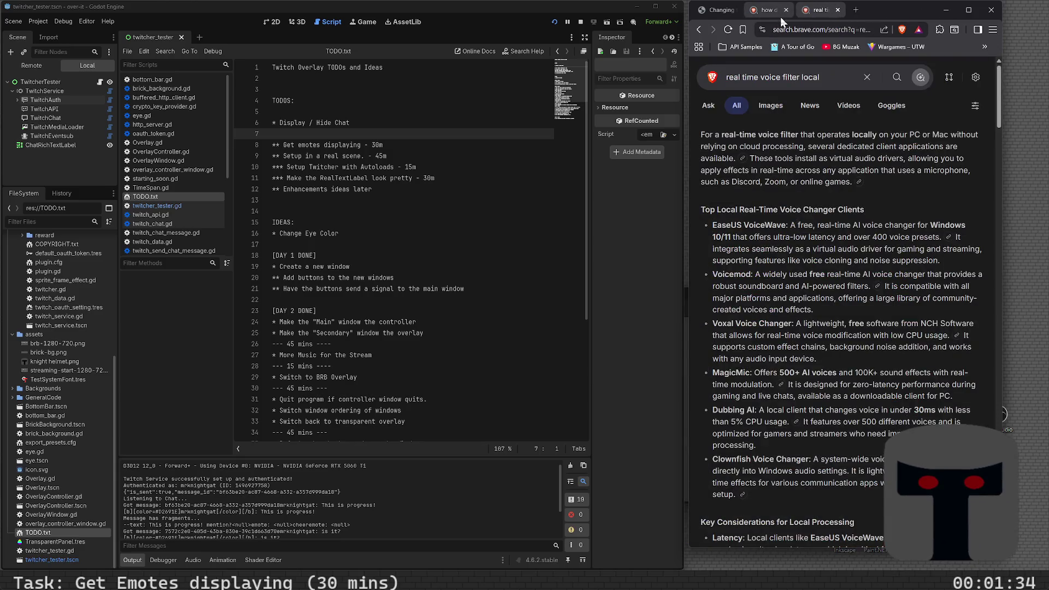
left_click(781, 16)
left_click(785, 10)
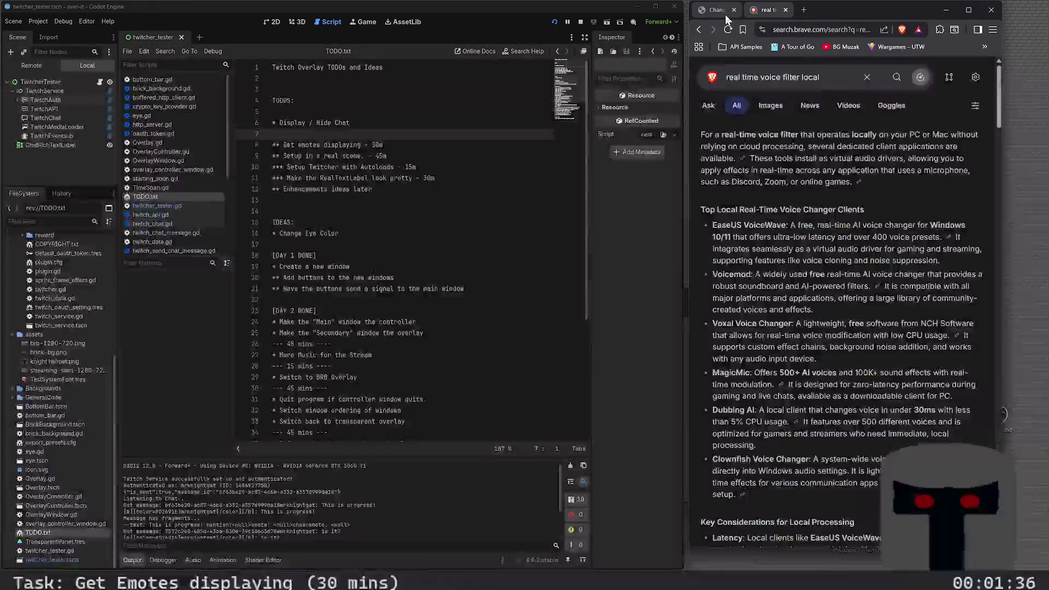
left_click(726, 15)
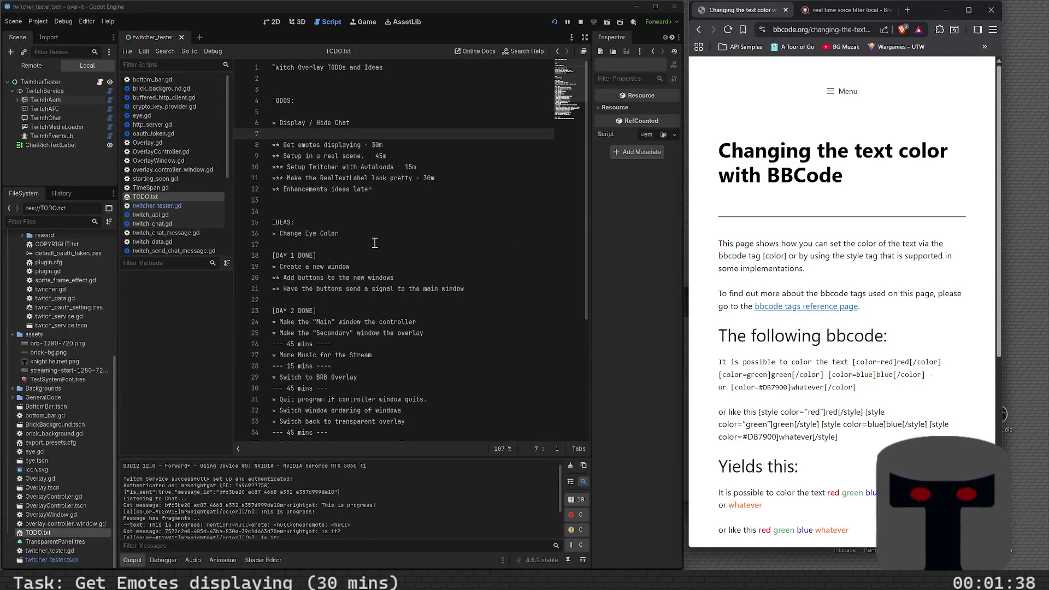
- Cancel the webpage Save As dialog that Ctrl+S brought up
scroll(377, 238, "down", 5)
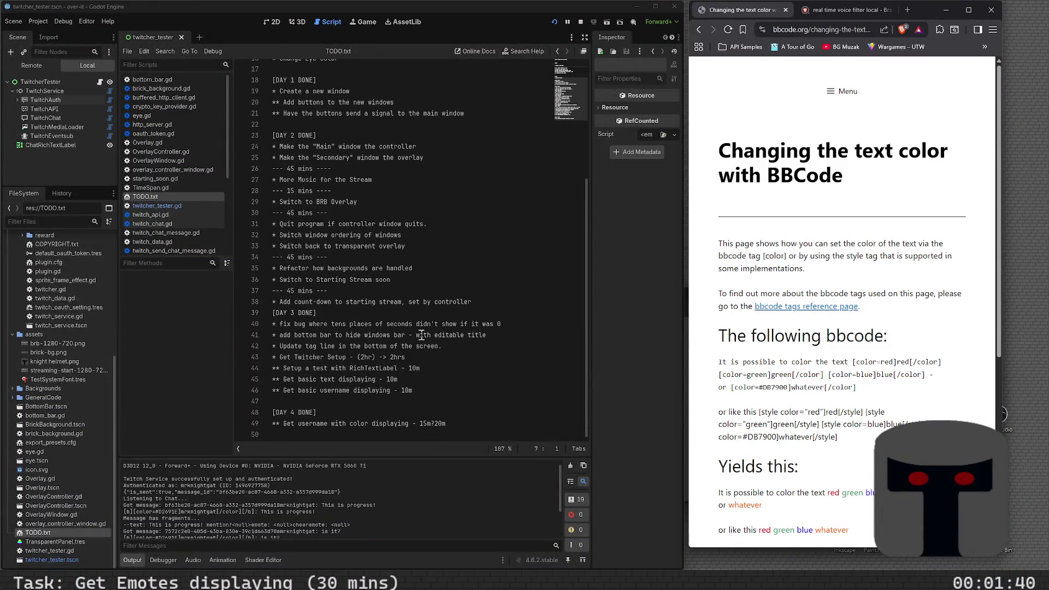
key("ctrl+s")
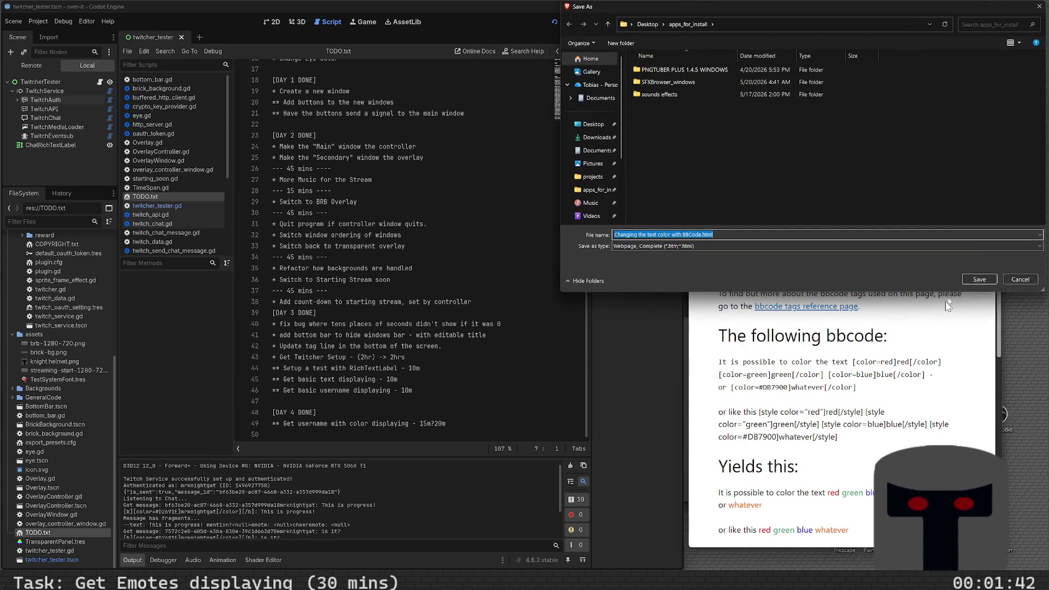
left_click(1016, 282)
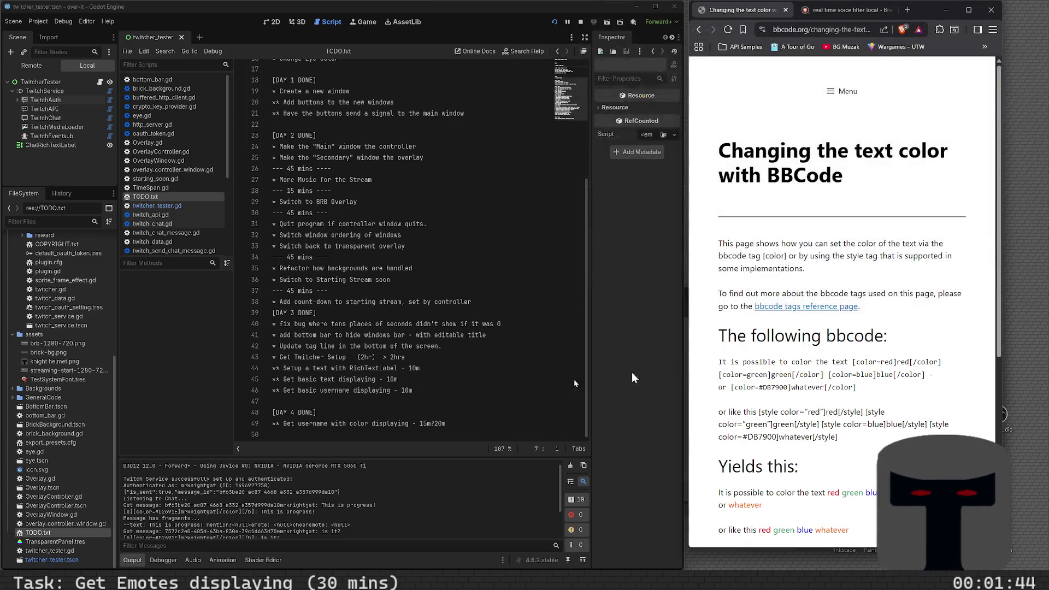
left_click(465, 380)
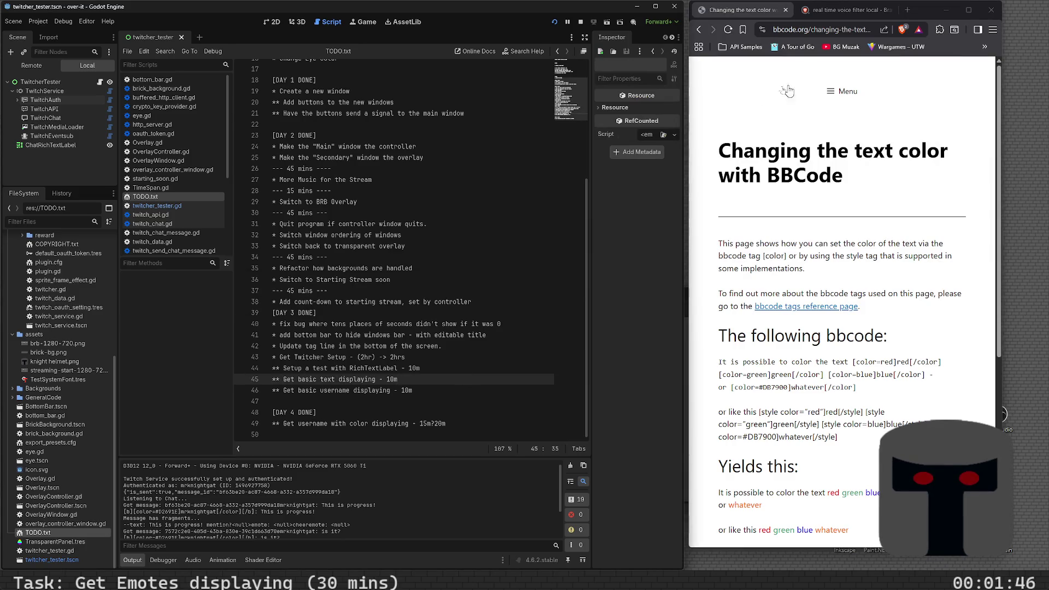
scroll(421, 272, "up", 5)
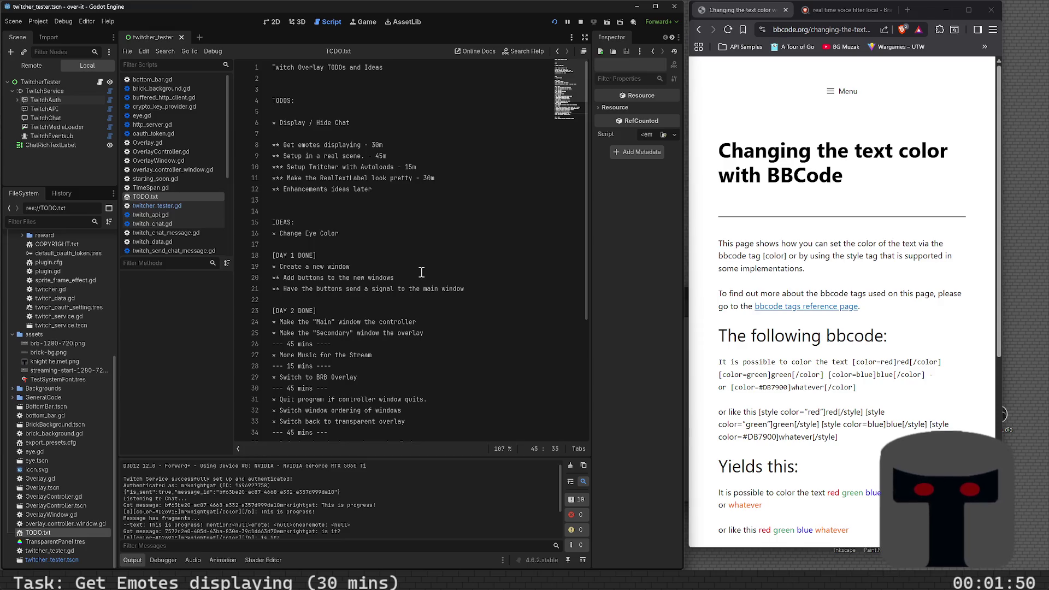
scroll(421, 272, "down", 5)
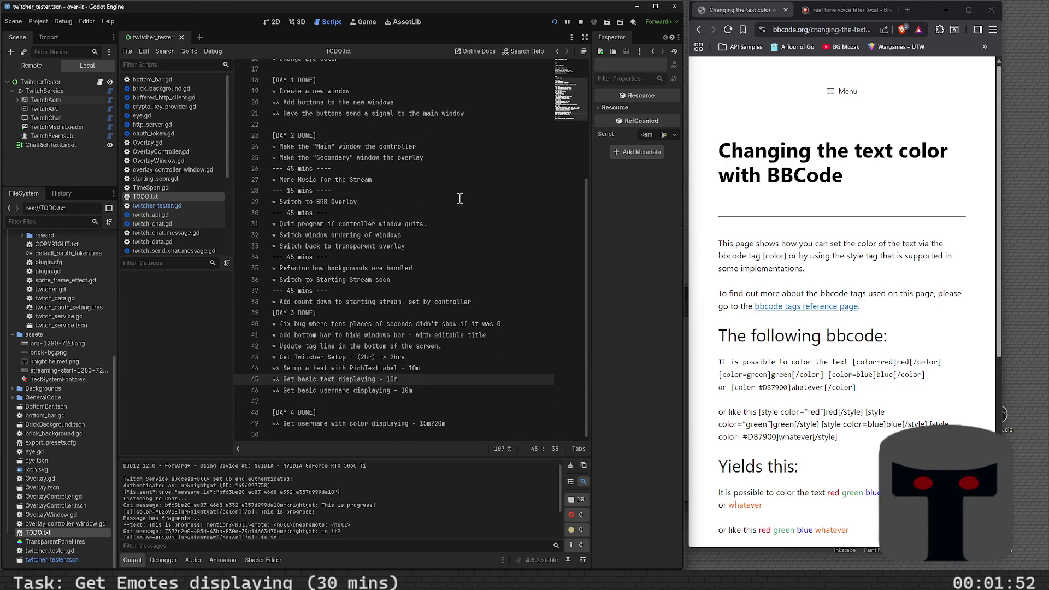
scroll(339, 203, "up", 4)
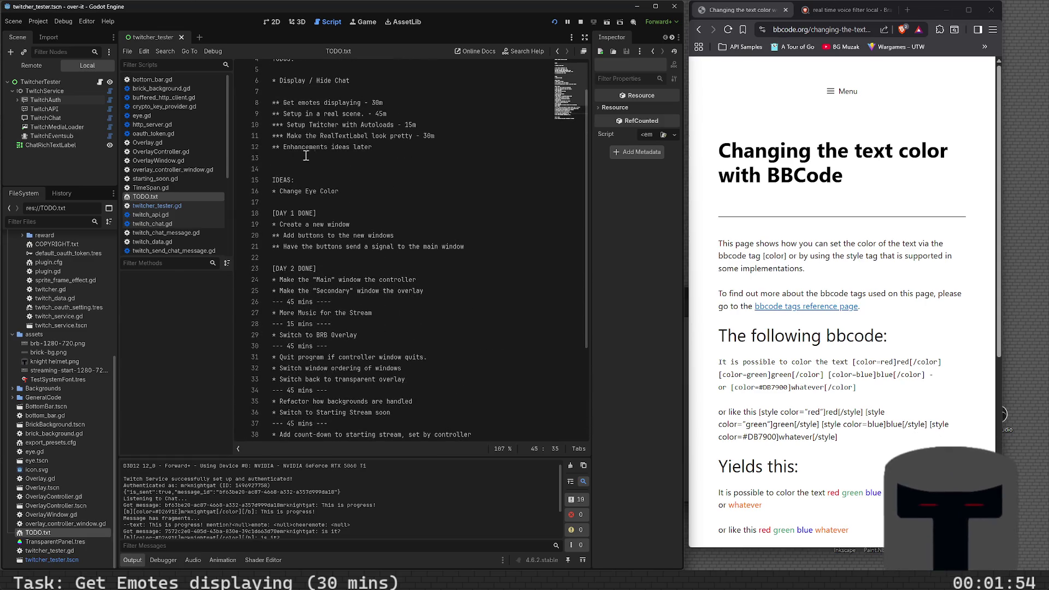
- Delete blank line 7 above 'Get emotes displaying - 30m' and save TODO.txt
left_click(405, 107)
key("Up")
key("ctrl+shift+k")
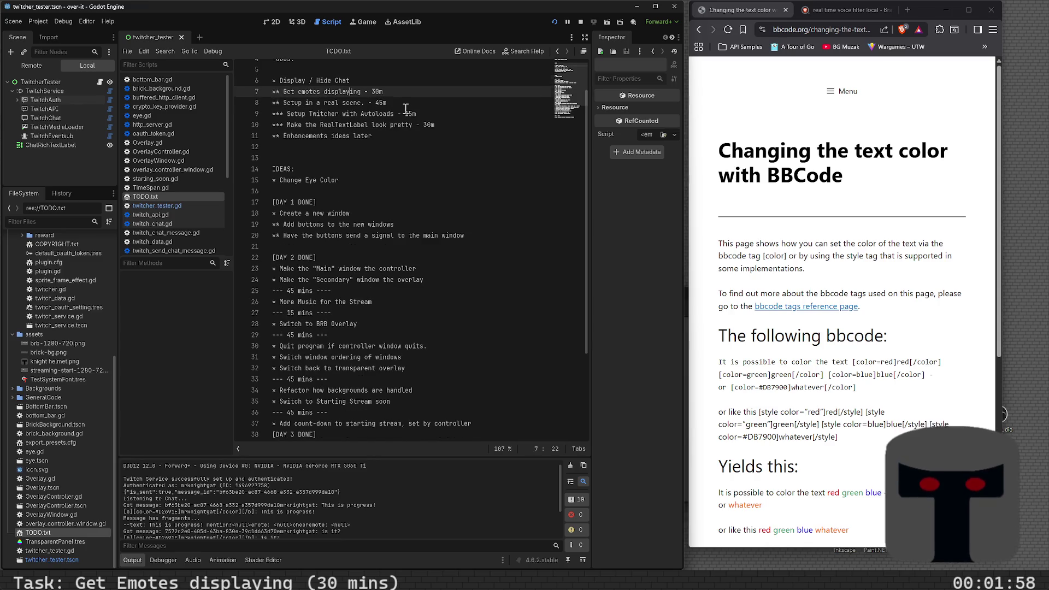
key("shift+Home")
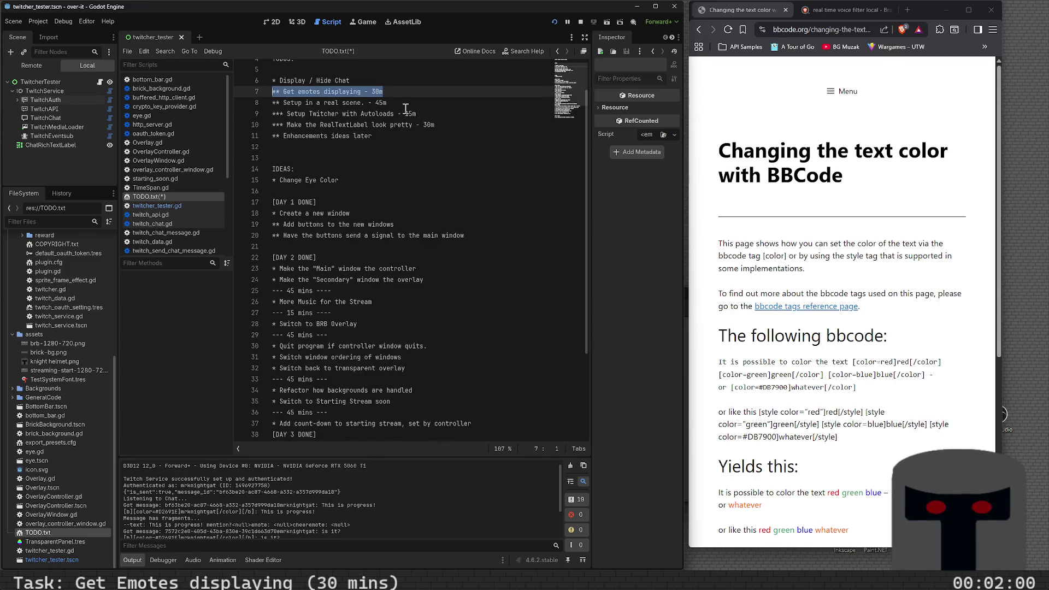
key("ctrl+s")
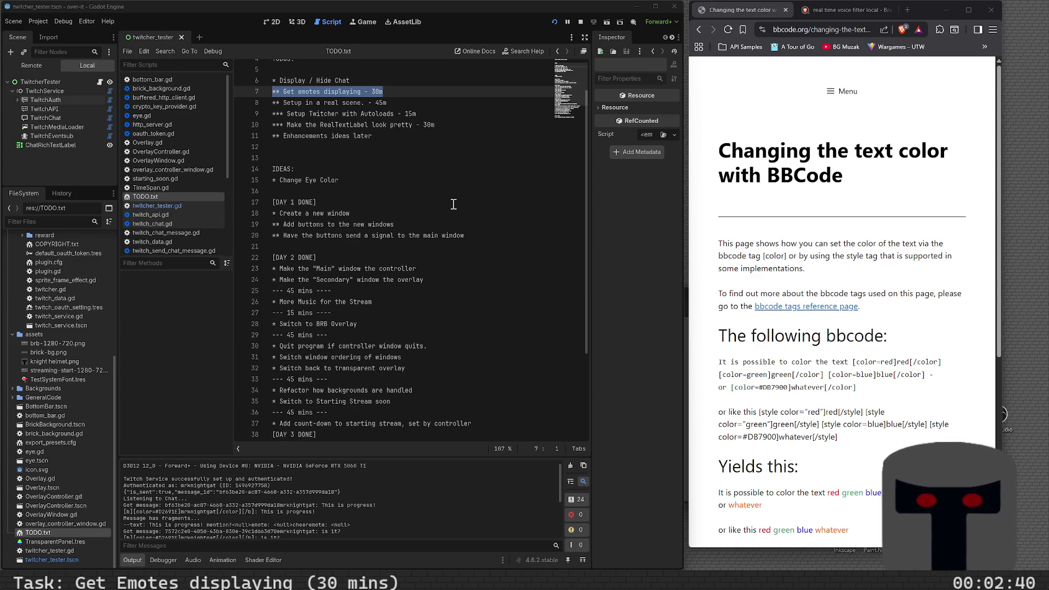
scroll(342, 496, "down", 3)
scroll(343, 496, "down", 2)
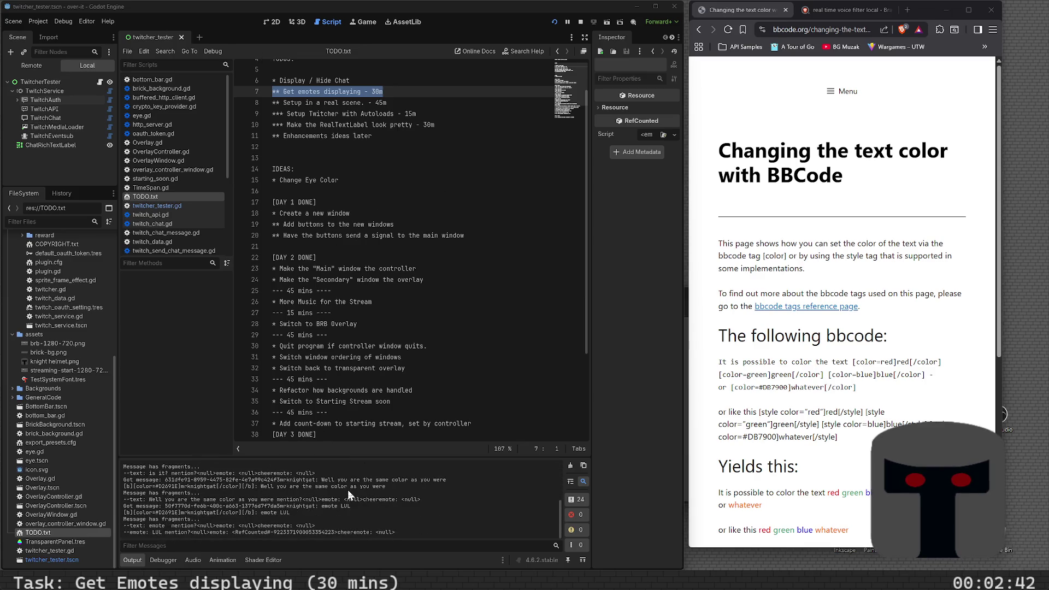